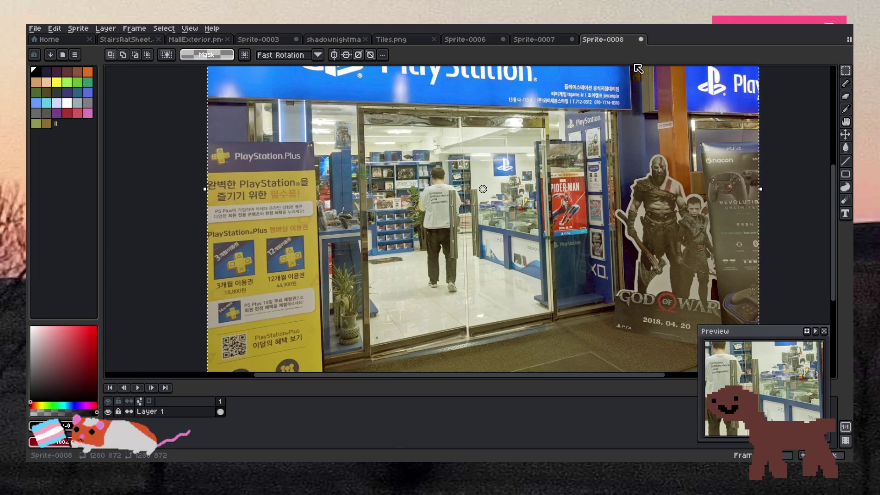
Step: Close Sprite-0008 without saving its changes
key("ctrl+w")
left_click(439, 264)
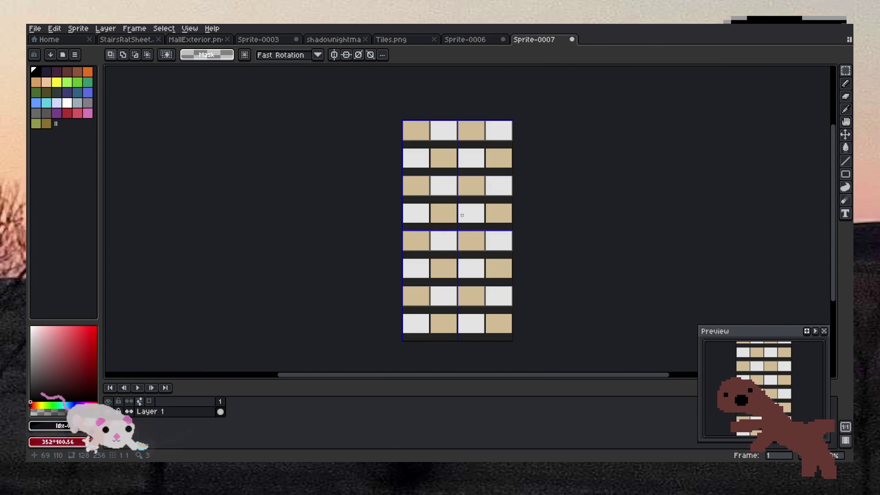
scroll(462, 216, "down", 2)
scroll(462, 214, "up", 2)
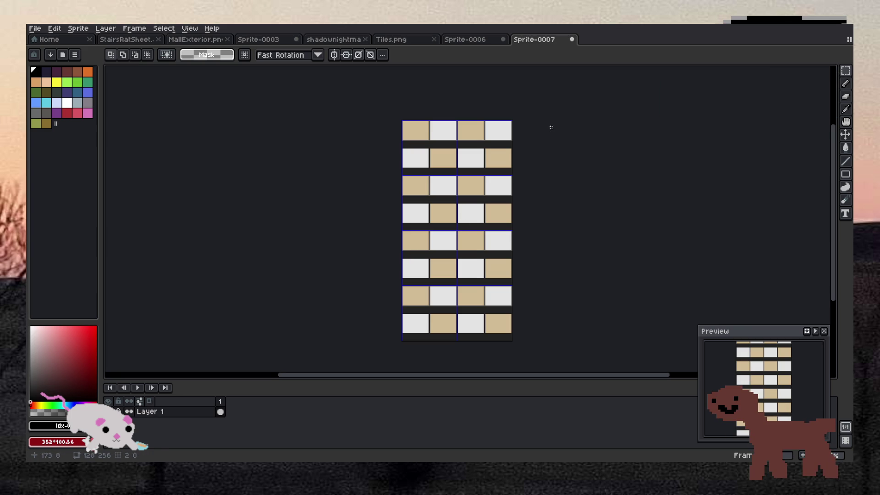
scroll(459, 129, "up", 2)
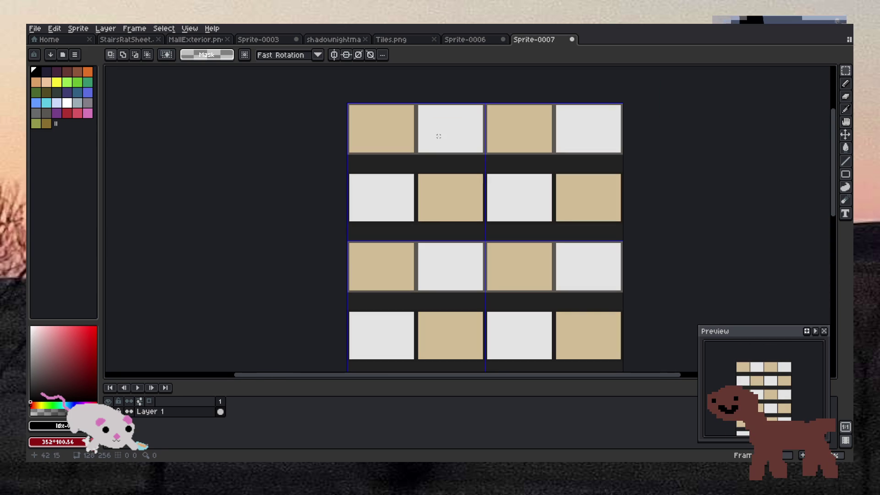
scroll(425, 140, "up", 1)
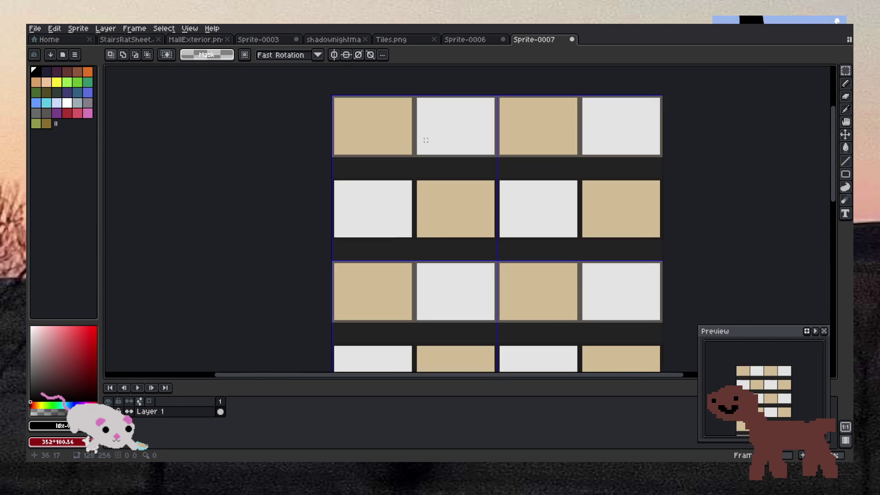
Step: In Sprite-0006, test a dark grey fill, undo it, then return to Sprite-0007
left_click(464, 41)
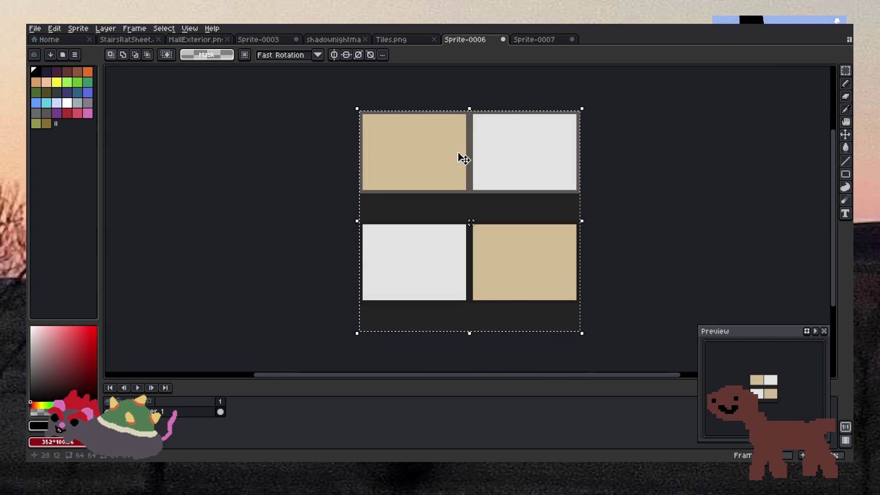
key("i")
left_click(469, 145)
key("f")
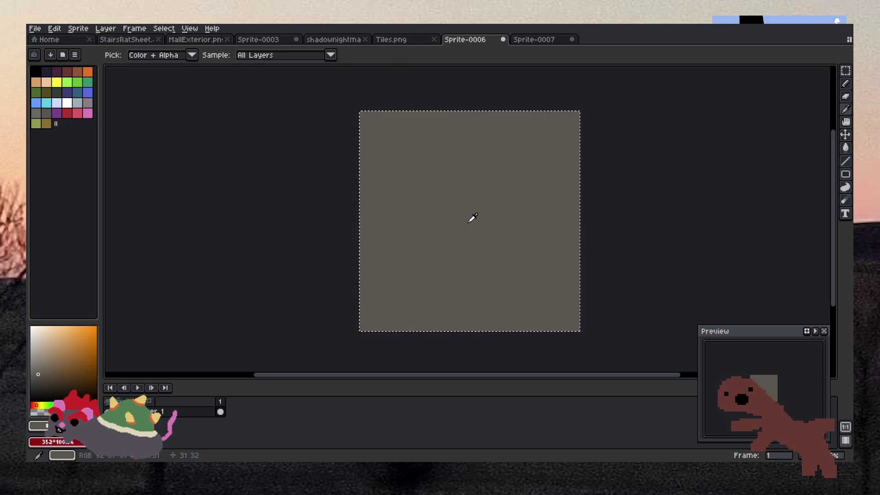
key("ctrl+z")
key("g")
scroll(468, 226, "up", 1)
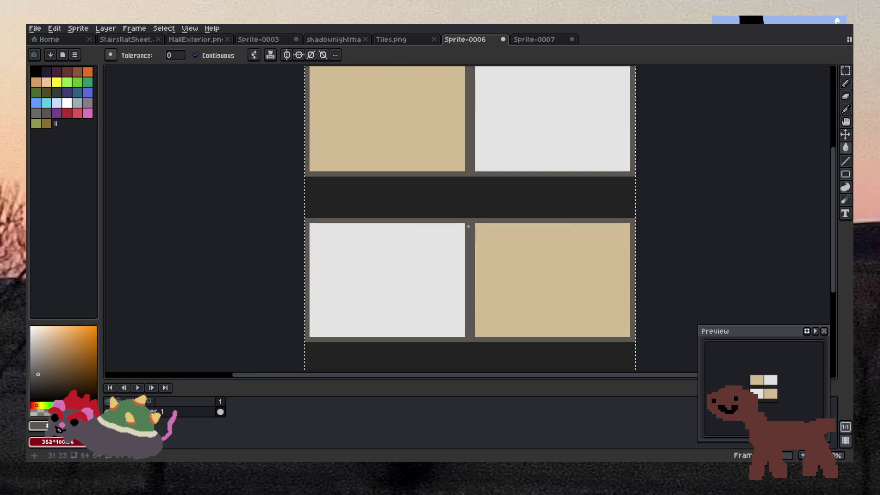
scroll(468, 226, "down", 4)
scroll(468, 218, "up", 2)
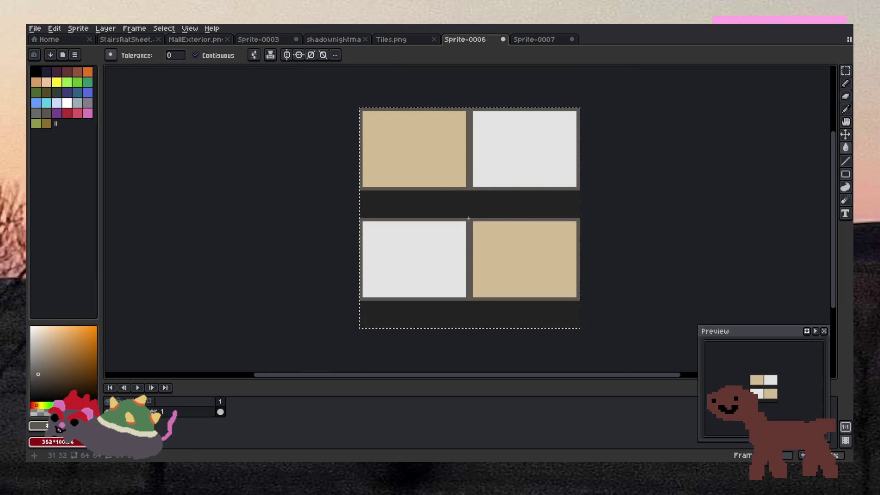
left_click(527, 42)
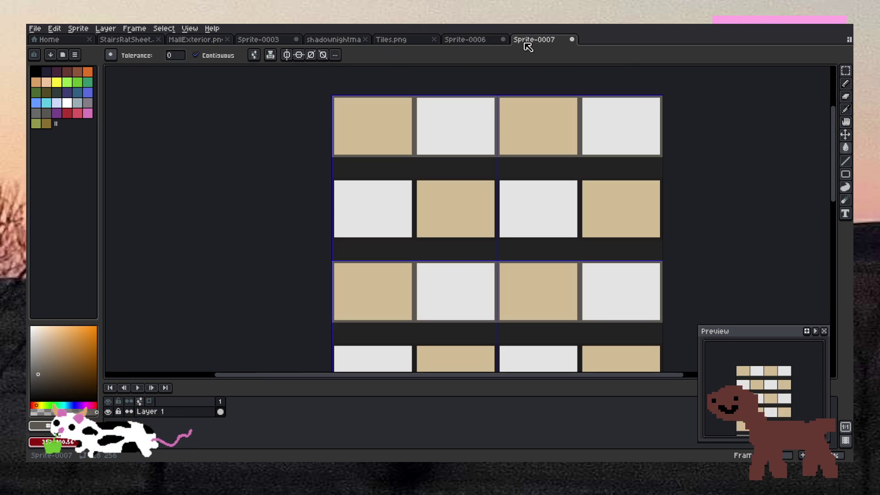
Step: Clear Sprite-0007, paste the 2x2 tile block, and make it a brush aligned to source
key("ctrl+a")
key("Delete")
key("ctrl+v")
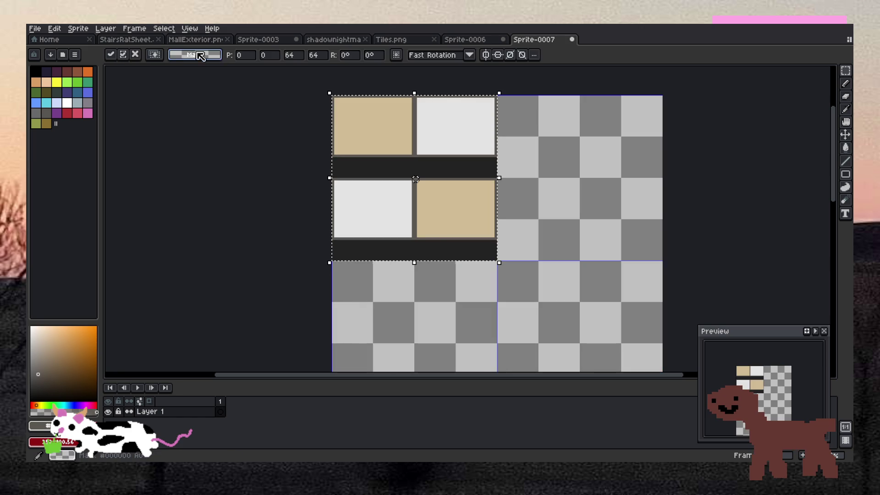
left_click(78, 29)
mouse_move(62, 31)
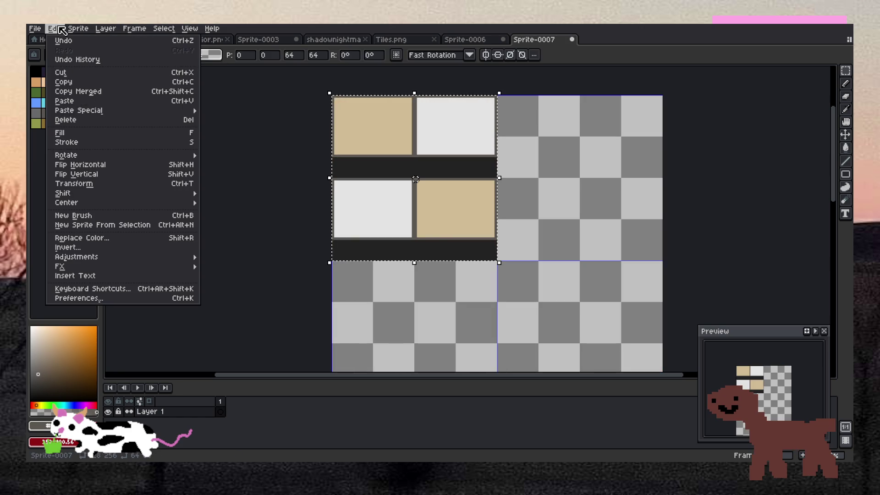
left_click(122, 213)
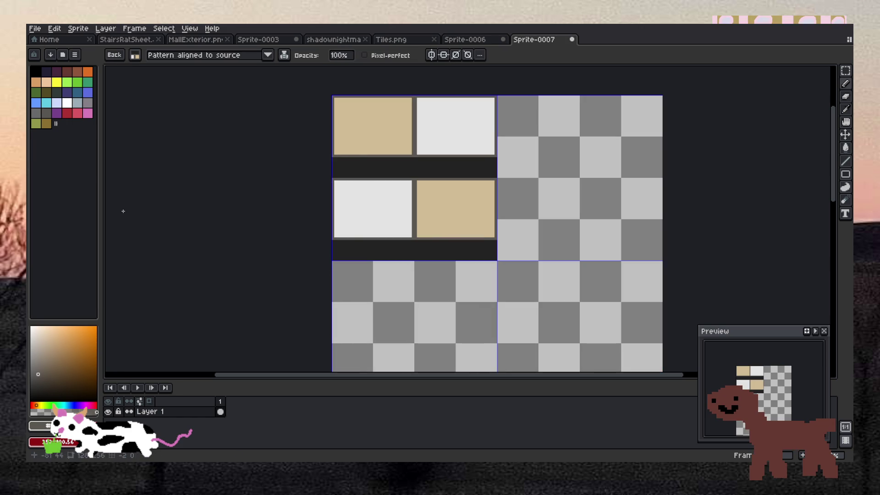
left_click(199, 64)
left_click(197, 68)
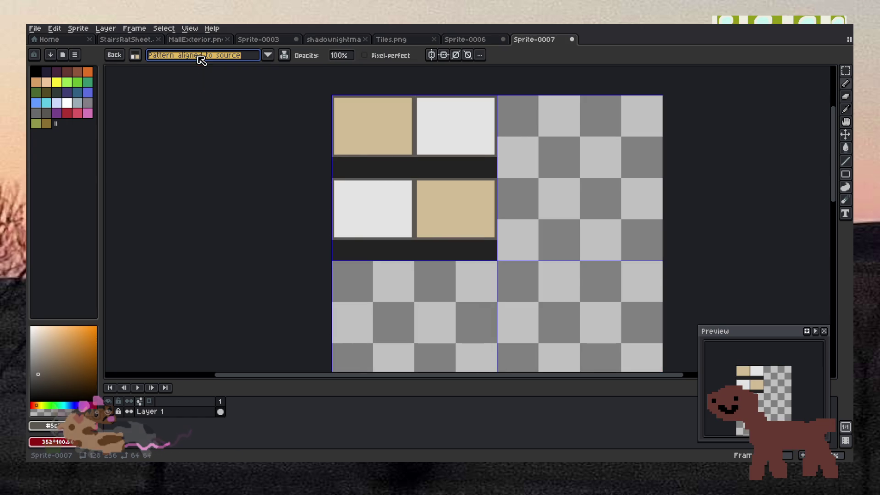
Step: Paint Bucket the whole Sprite-0007 canvas with the repeating tile pattern
left_click_drag(680, 196, 618, 197)
key("g")
left_click(623, 287)
scroll(627, 292, "down", 3)
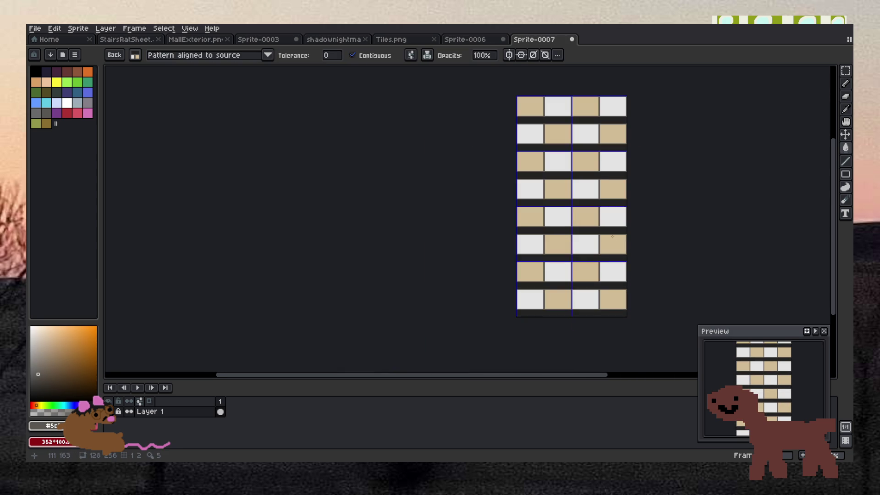
scroll(674, 188, "down", 1)
scroll(677, 196, "up", 2)
scroll(657, 212, "down", 1)
scroll(575, 373, "right", 5)
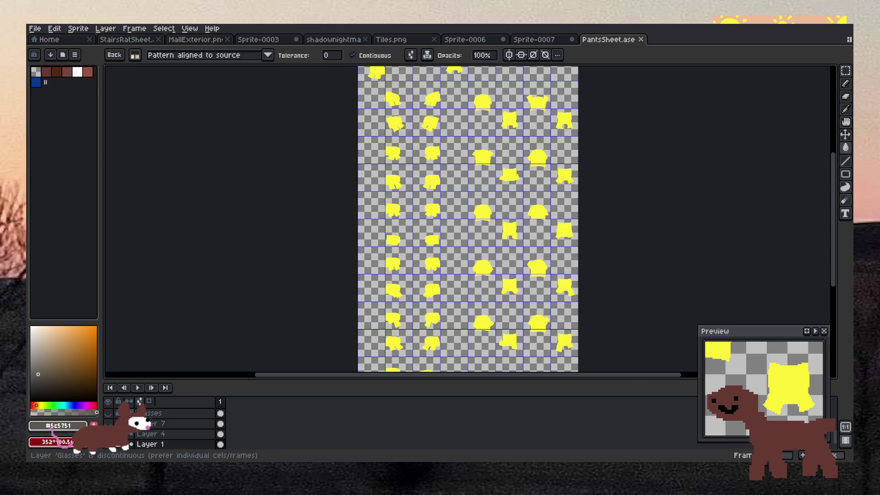
Step: In PantsSheet.ase, hide the face and pants layers so only the brown cow bodies show
left_click(108, 433)
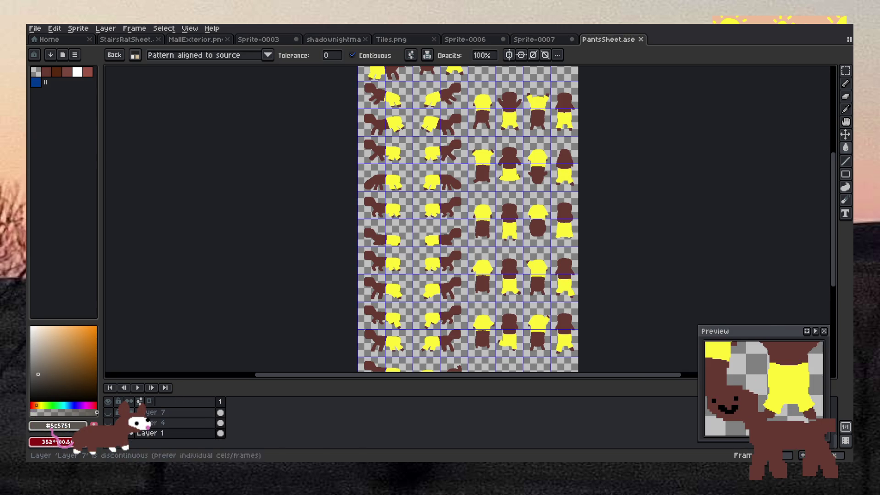
left_click(108, 413)
left_click(108, 433)
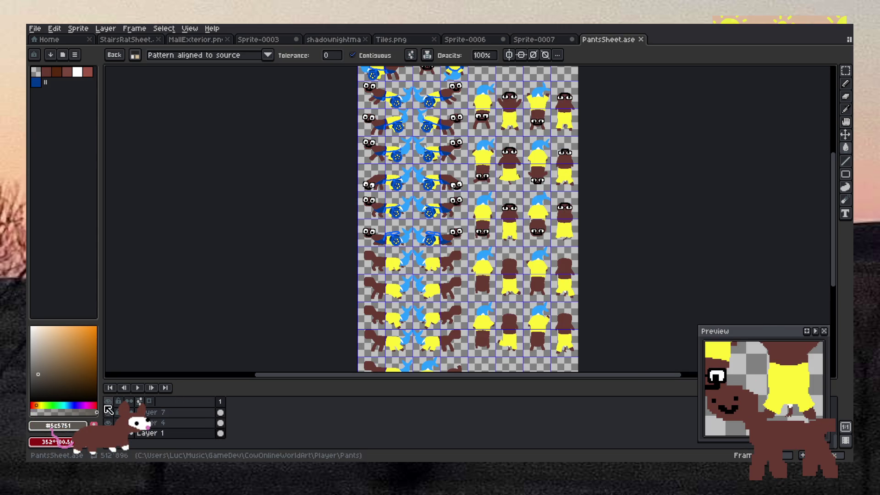
left_click(108, 412)
left_click(108, 423)
scroll(377, 177, "down", 4)
scroll(377, 177, "up", 4)
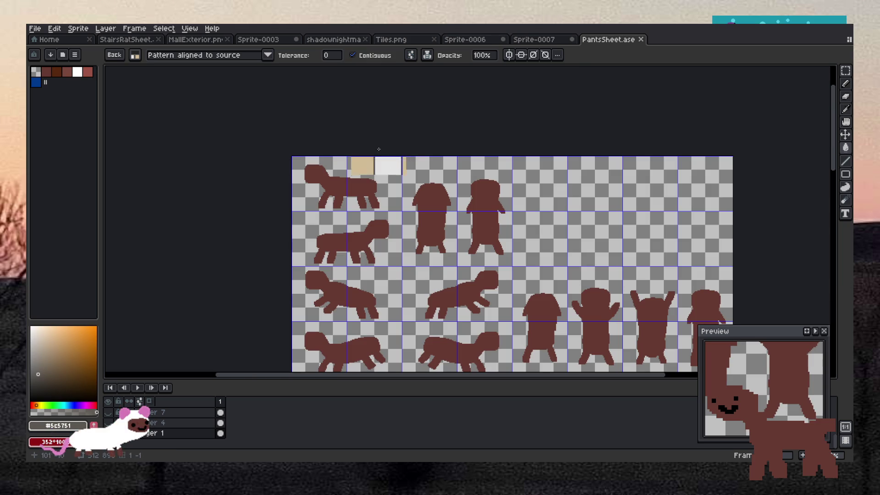
Step: Select the first two walking-cow cells and paste them into Sprite-0007
left_click(845, 70)
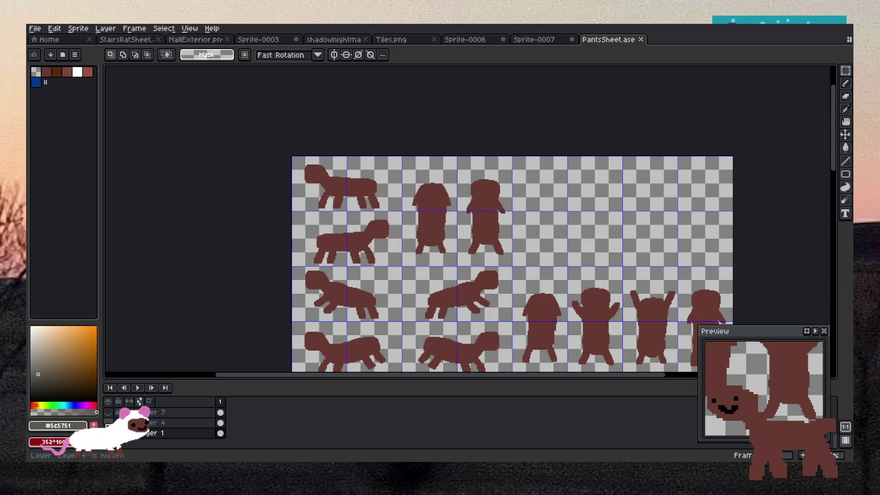
scroll(137, 429, "up", 2)
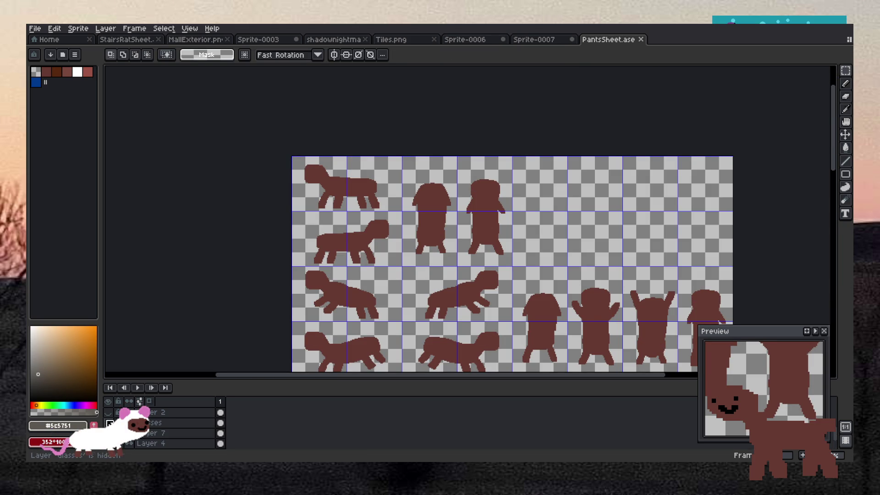
mouse_move(296, 156)
left_mouse_down()
mouse_move(339, 206)
mouse_move(395, 208)
left_mouse_up()
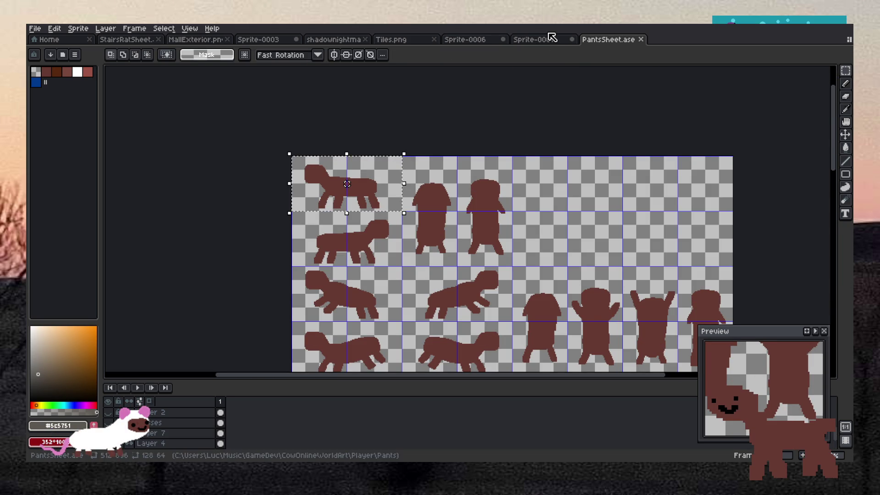
left_click(549, 40)
key("ctrl+v")
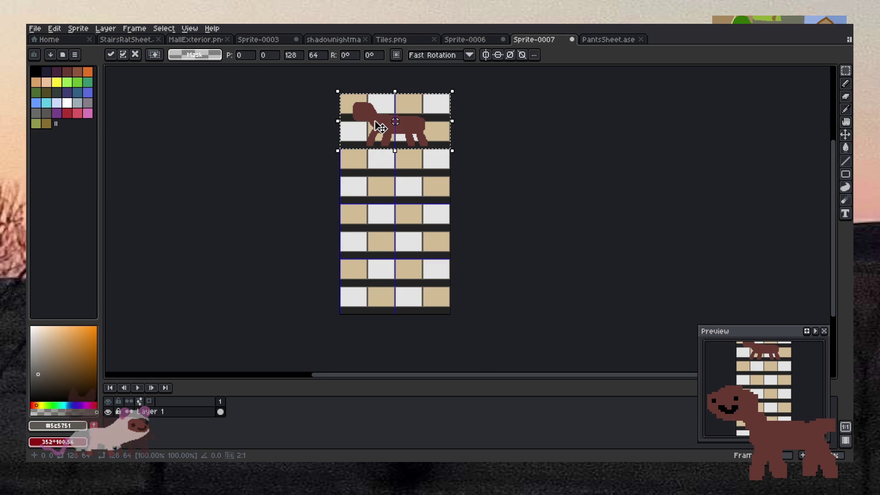
scroll(380, 127, "up", 1)
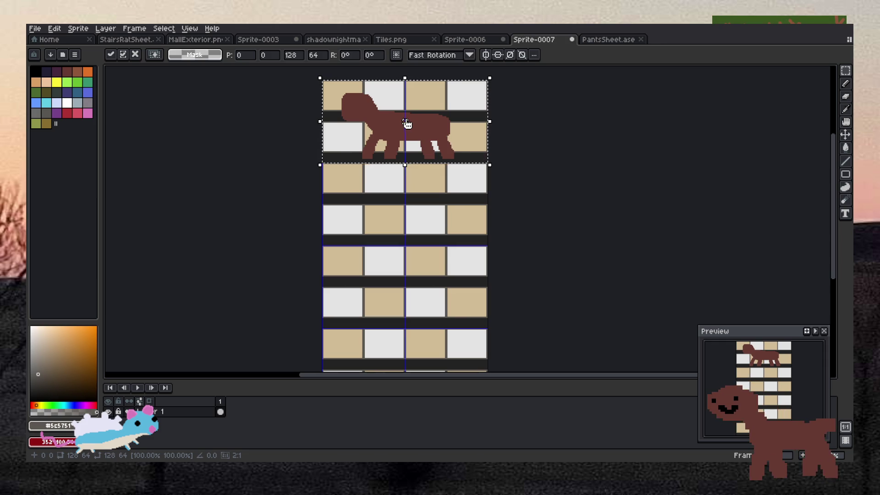
Step: In Sprite-0006, select the lower tile row, then open and cancel Canvas Size
left_click(477, 43)
key("ctrl+d")
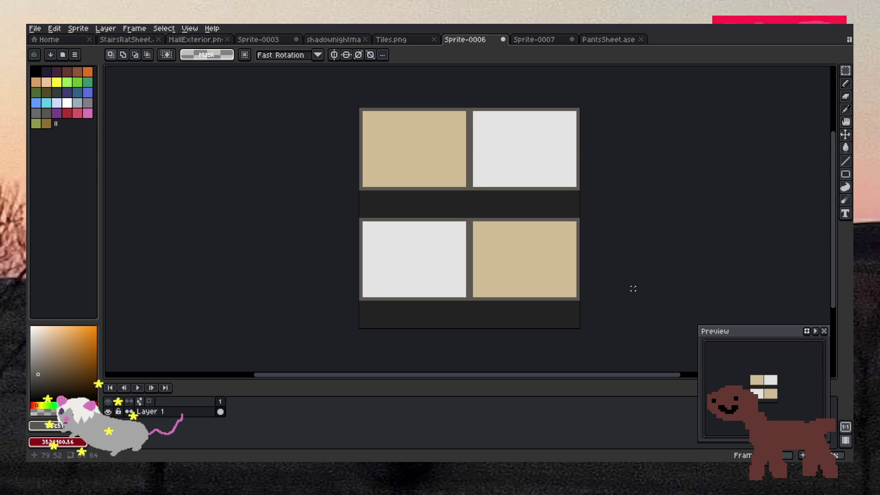
mouse_move(461, 250)
left_mouse_down()
mouse_move(466, 268)
mouse_move(524, 271)
left_mouse_up()
mouse_move(360, 219)
left_mouse_down()
mouse_move(412, 271)
mouse_move(580, 271)
mouse_move(533, 292)
left_mouse_up()
left_click(652, 309)
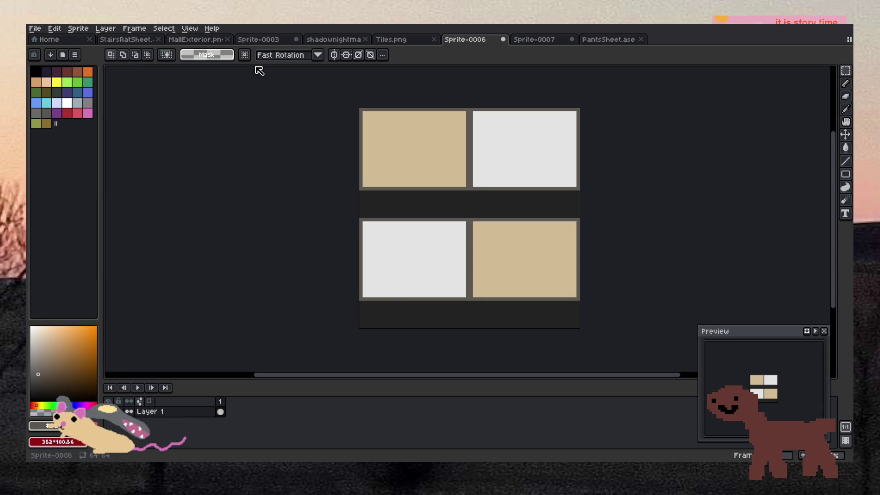
left_click(78, 28)
left_click(92, 86)
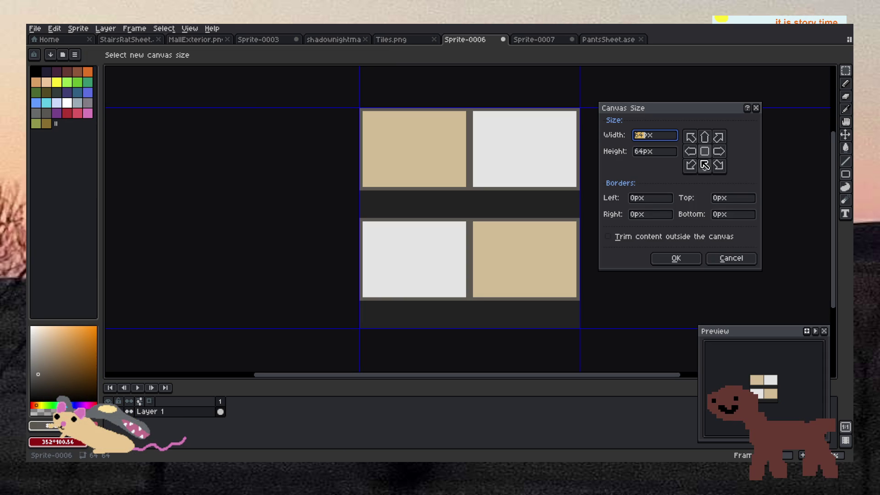
left_click(732, 255)
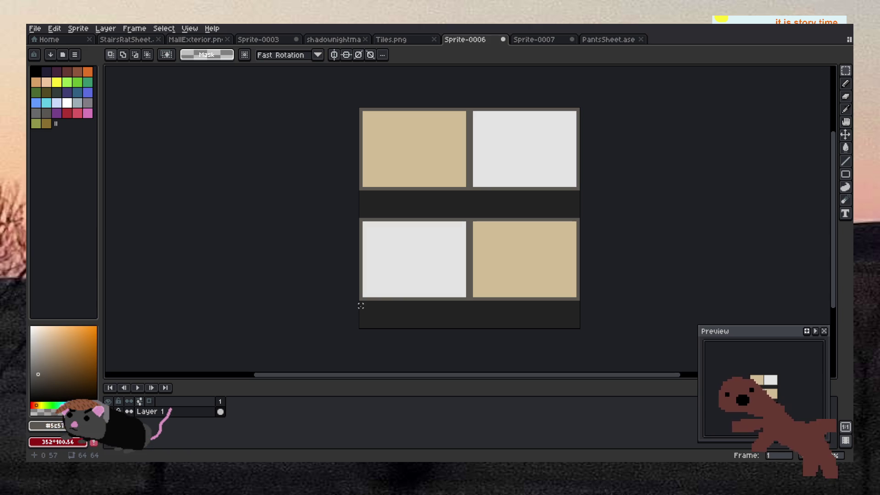
Step: Erase the dark bottom strip and nudge the tile block down into its place
mouse_move(360, 302)
left_mouse_down()
mouse_move(431, 322)
mouse_move(564, 327)
left_mouse_up()
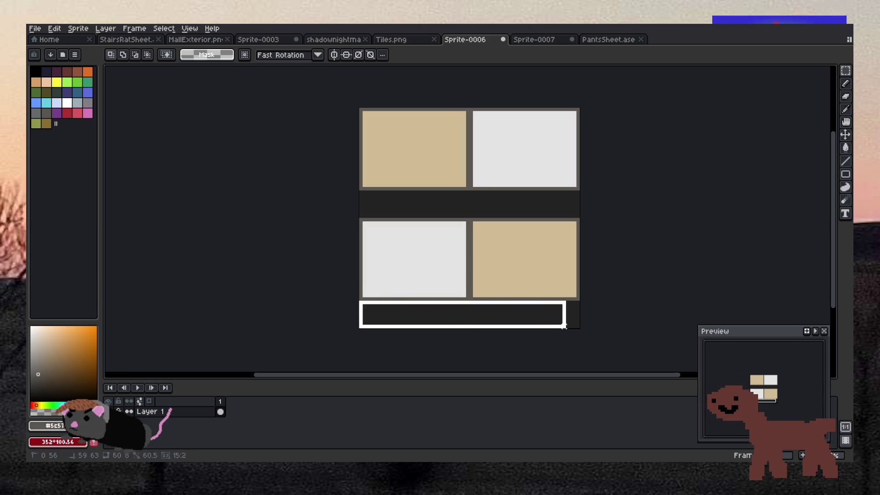
key("Delete")
left_click_drag(360, 108, 604, 298)
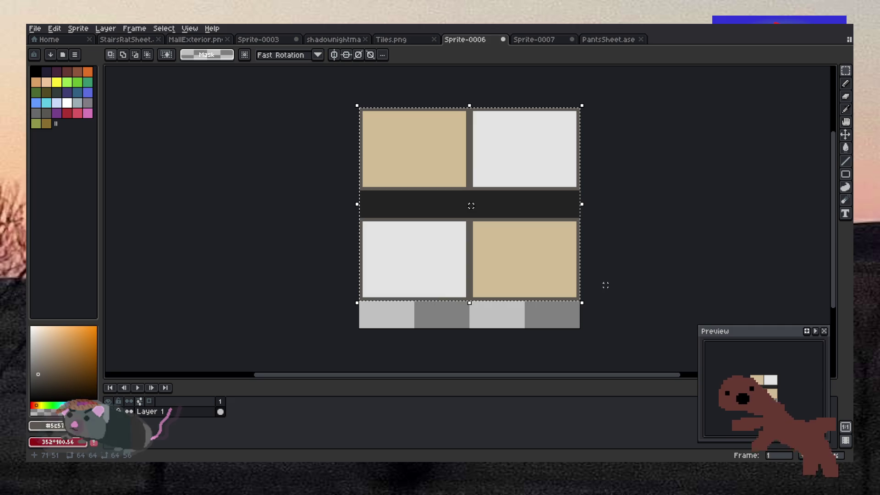
key("Down")
key("Down")
key("Down")
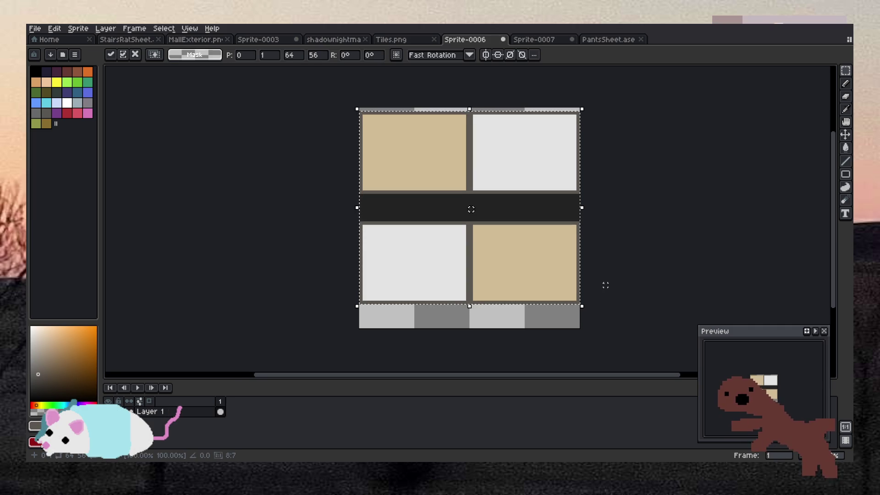
key("Down")
key("Down")
key("Down")
key("Return")
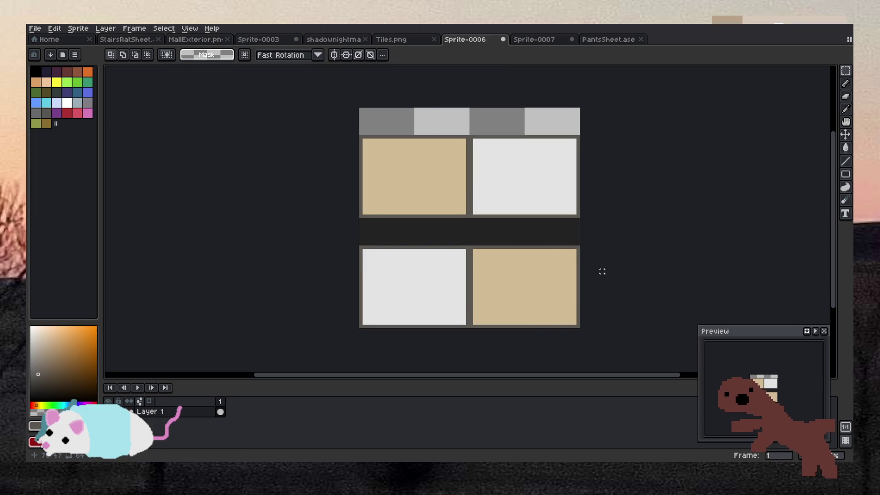
Step: Paste the dark strip over the top grey stripe and commit it
key("ctrl+v")
left_click_drag(526, 324, 522, 134)
left_click(640, 175)
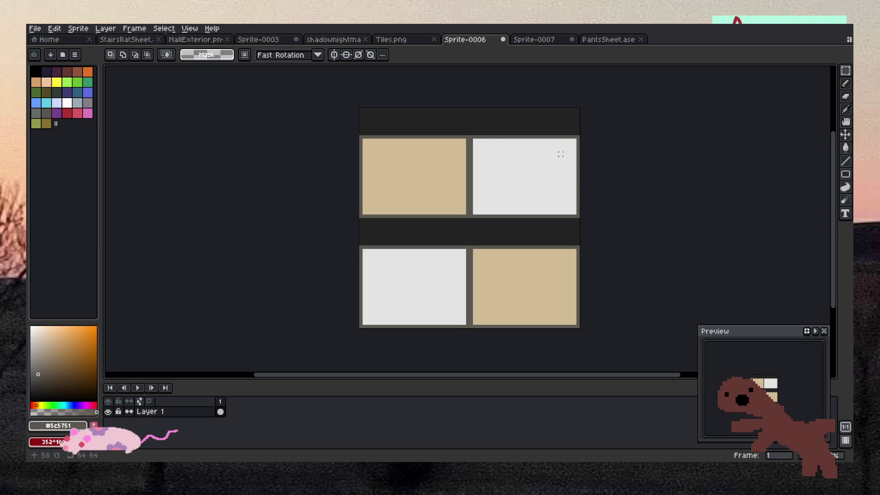
Step: Copy the revised Sprite-0006 tile block, clear Sprite-0007, and paste the block at its top-left
key("ctrl+a")
key("ctrl+c")
left_click(550, 40)
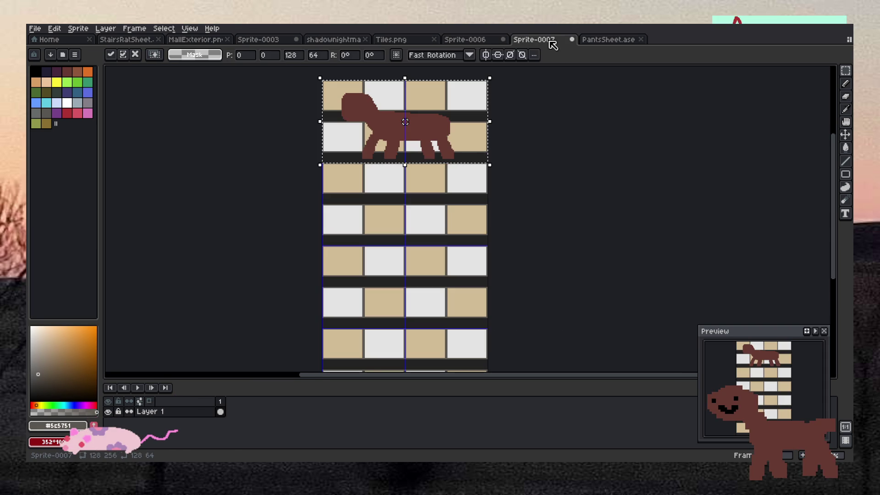
key("ctrl+v")
key("ctrl+a")
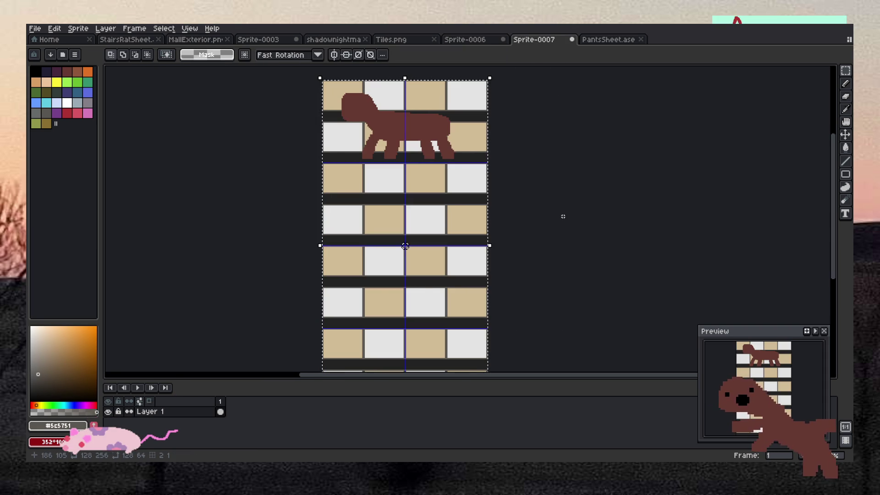
key("Delete")
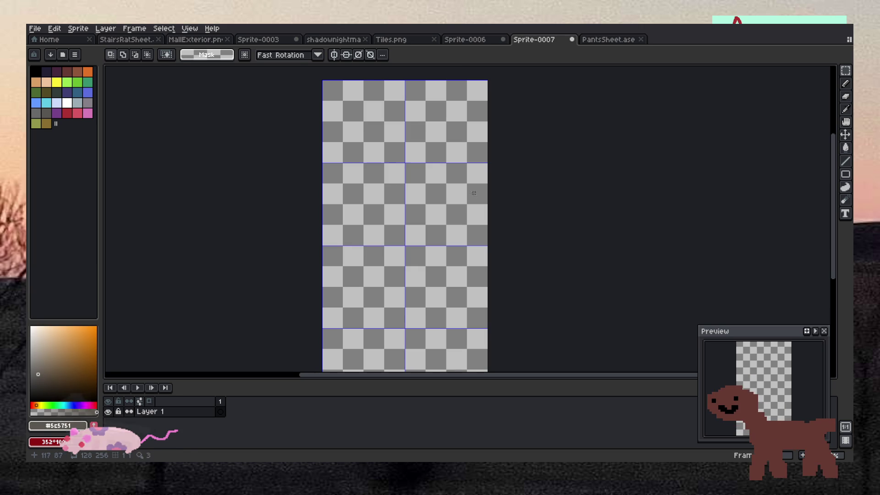
key("ctrl+v")
left_click(77, 29)
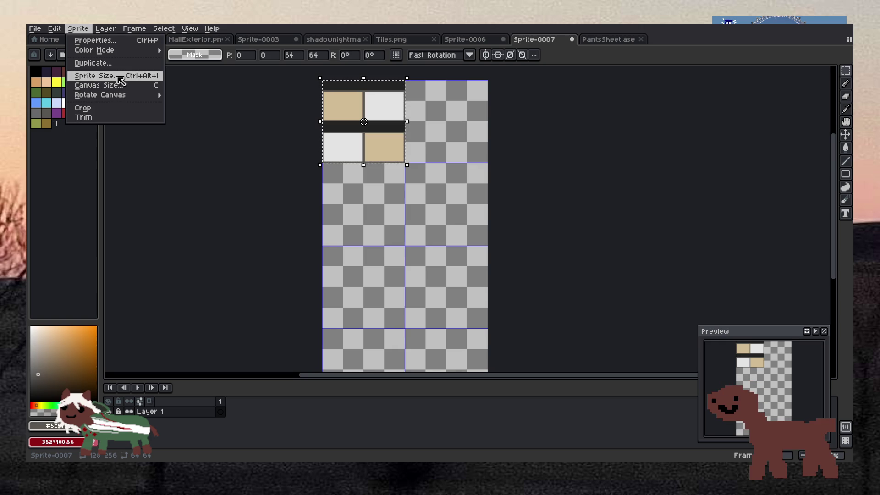
Step: Fill Sprite-0007 with the new tile brush and delete its top two tile rows
mouse_move(55, 29)
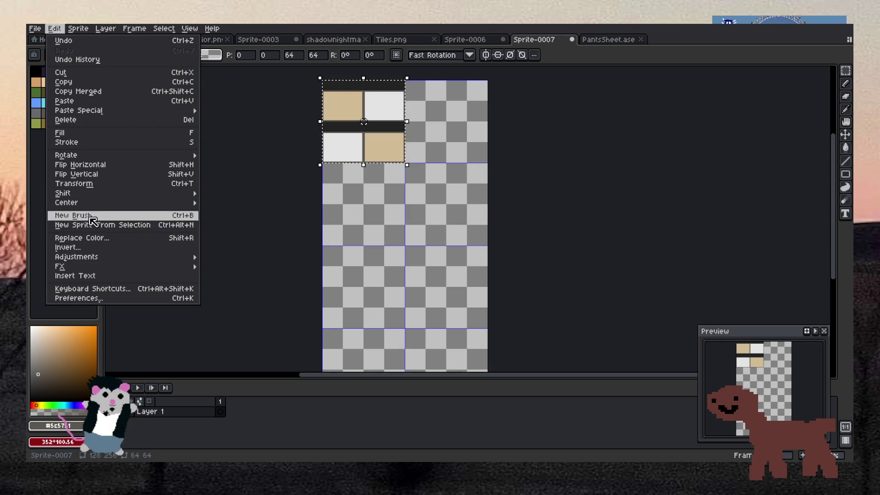
left_click(90, 219)
key("g")
left_click(453, 140)
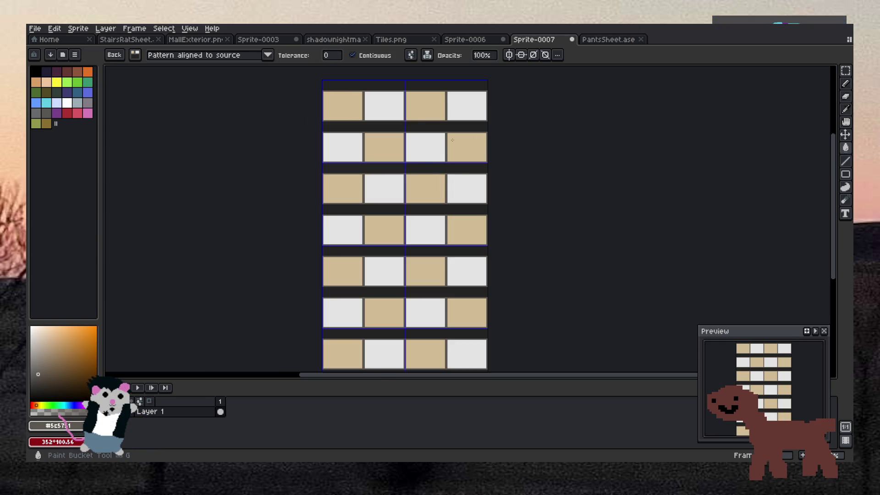
key("m")
left_click_drag(397, 110, 456, 123)
key("Delete")
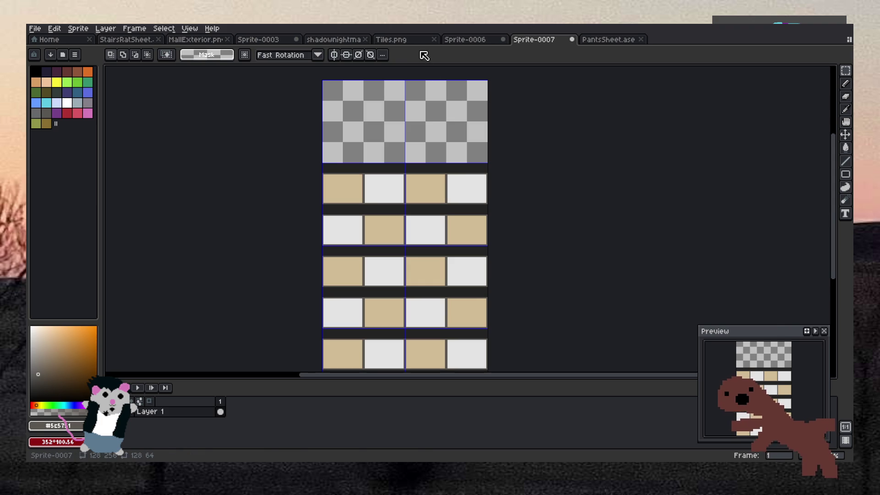
Step: Copy the white 2x2 tiles from Tiles.png and paste them into Sprite-0007
left_click(391, 39)
mouse_move(486, 138)
left_mouse_down()
mouse_move(415, 192)
mouse_move(422, 197)
left_mouse_up()
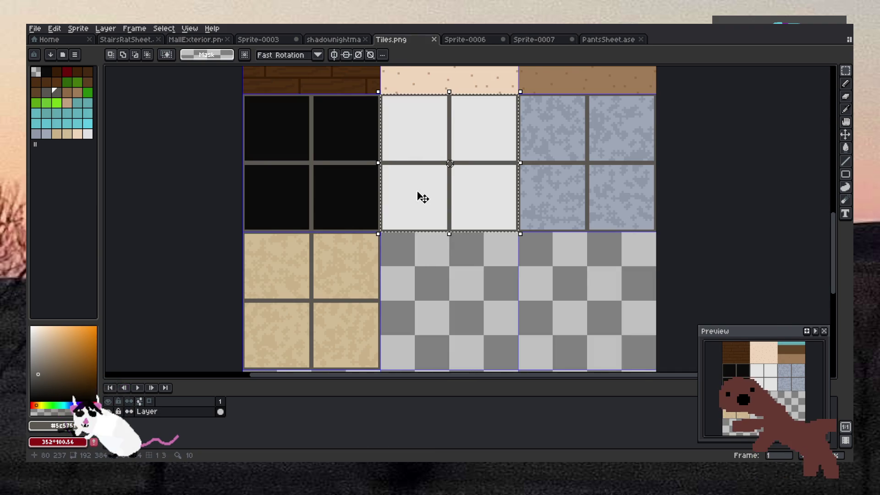
key("ctrl+Tab")
key("ctrl+Tab")
key("ctrl+v")
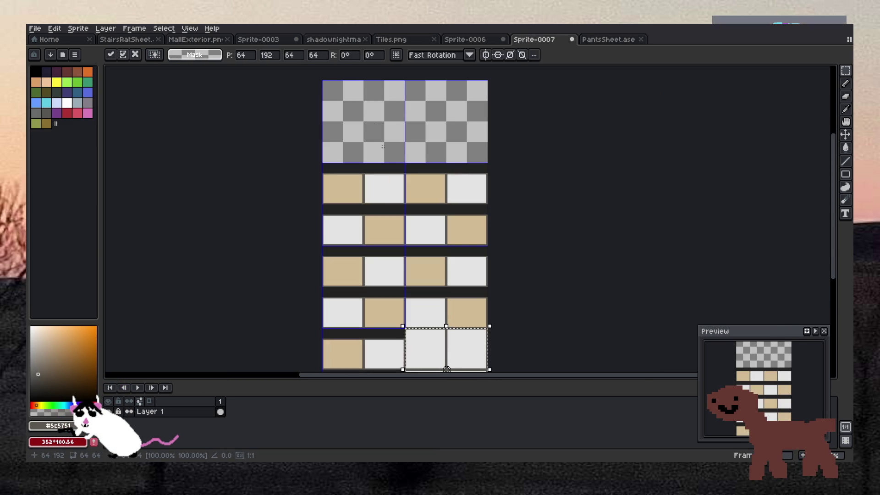
Step: Place two white tile blocks at the top-left and top-right of Sprite-0007
left_click_drag(435, 355, 359, 113)
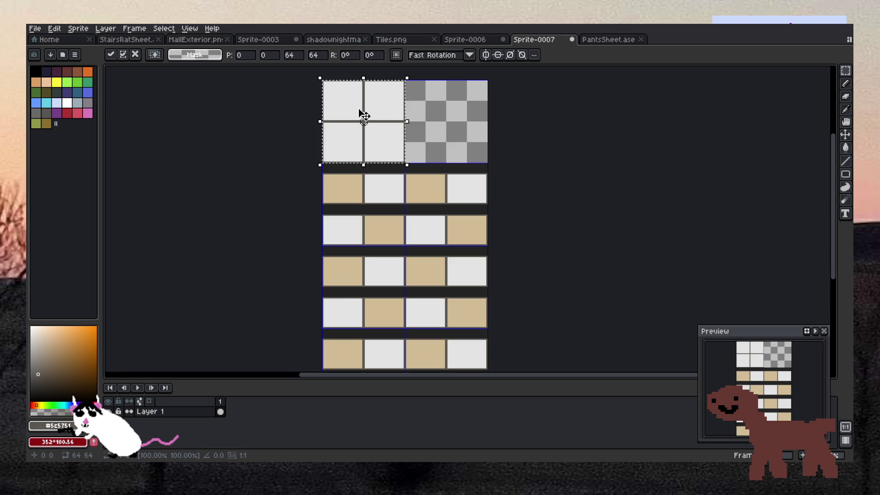
key("Return")
key("ctrl+v")
mouse_move(456, 353)
left_mouse_down()
mouse_move(459, 94)
mouse_move(456, 107)
left_mouse_up()
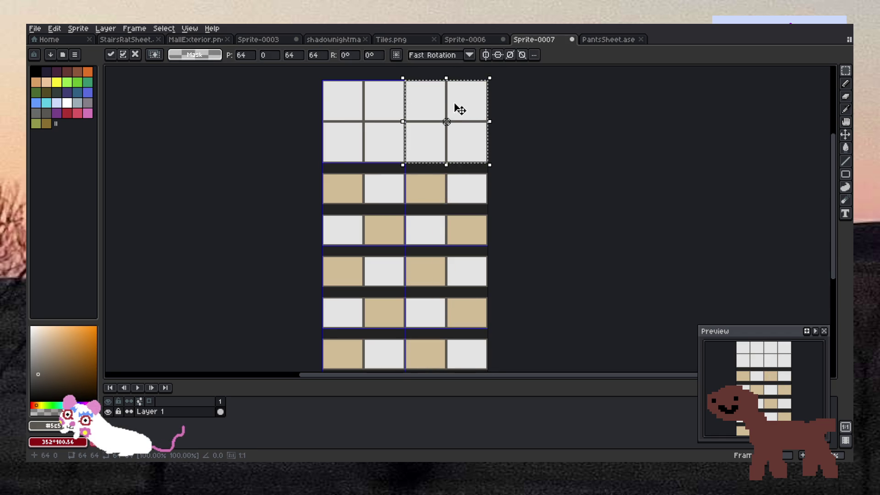
key("Return")
scroll(535, 193, "down", 1)
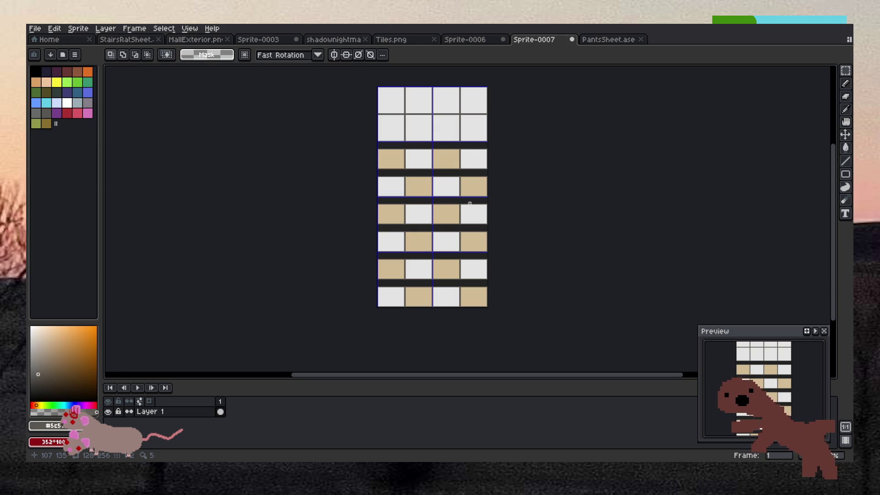
Step: Open Sprite Size twice and cancel both times without resizing
left_click(78, 29)
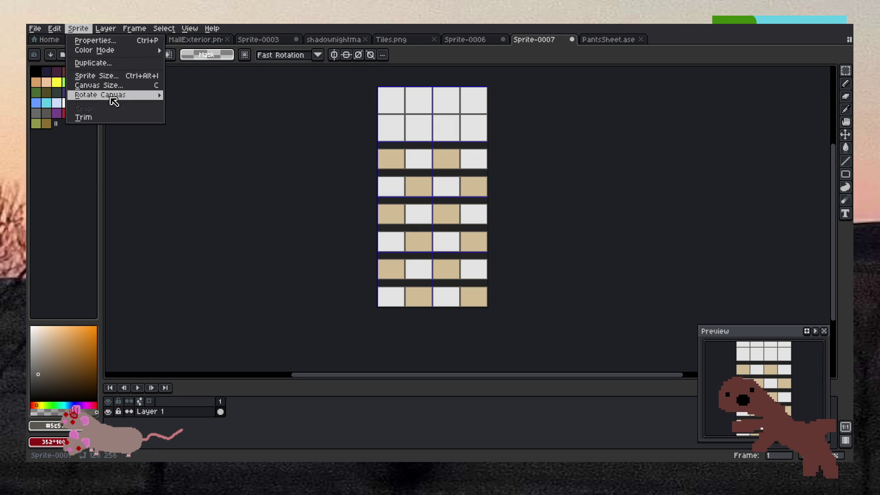
mouse_move(113, 98)
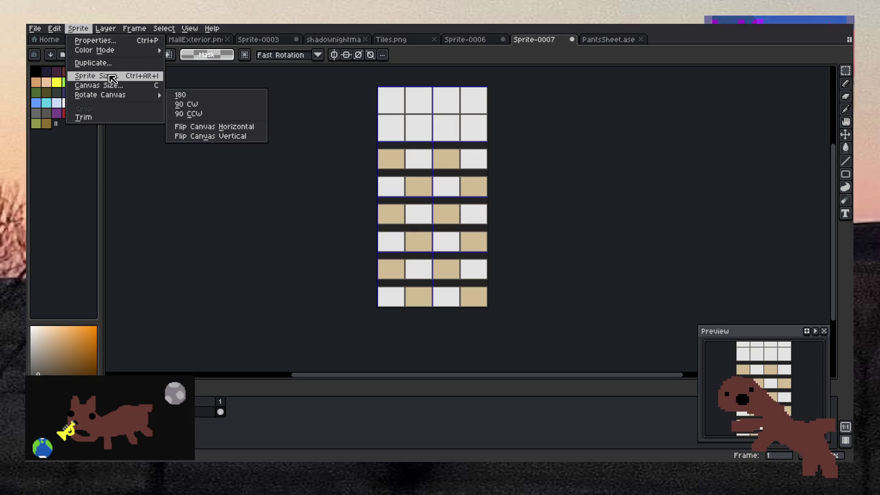
left_click(96, 76)
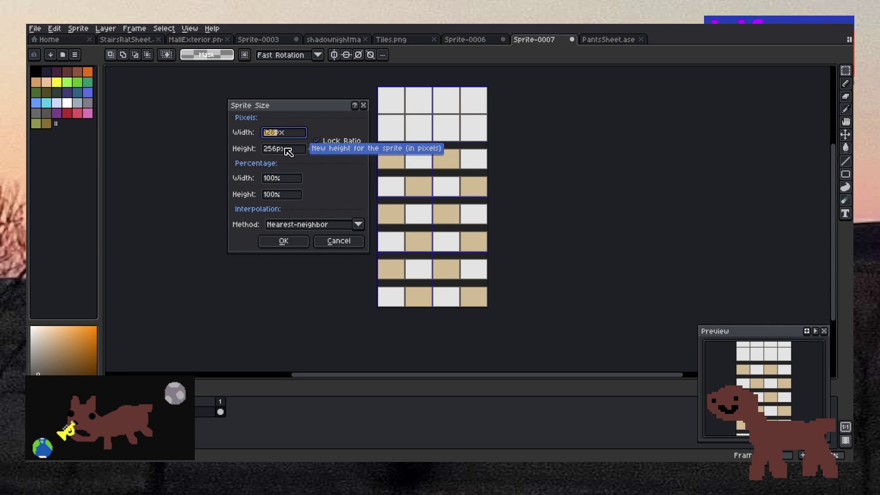
left_click(338, 240)
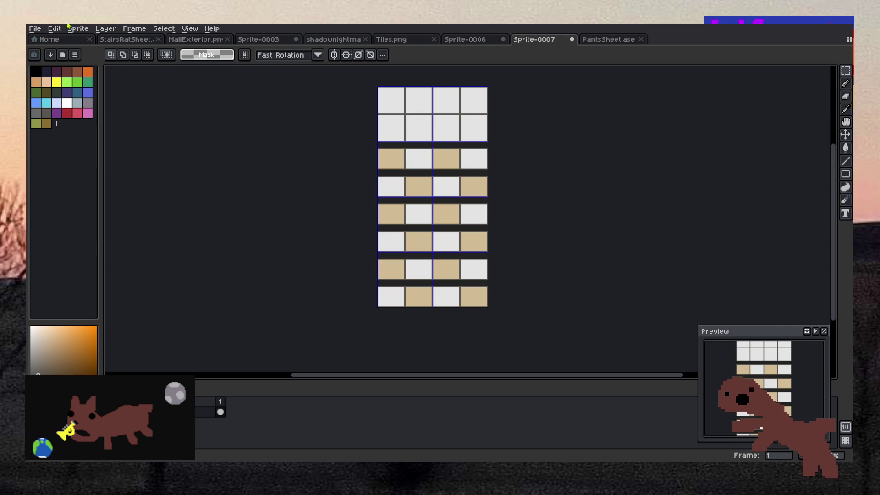
left_click(67, 25)
mouse_move(78, 29)
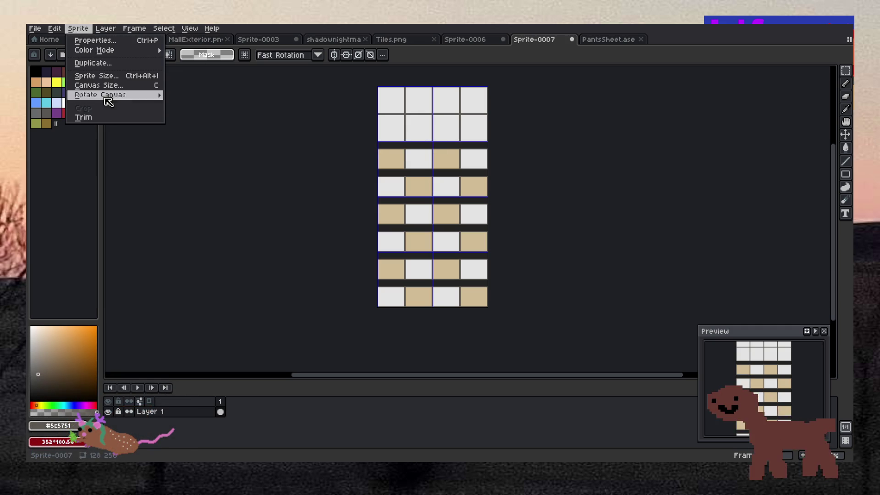
mouse_move(101, 95)
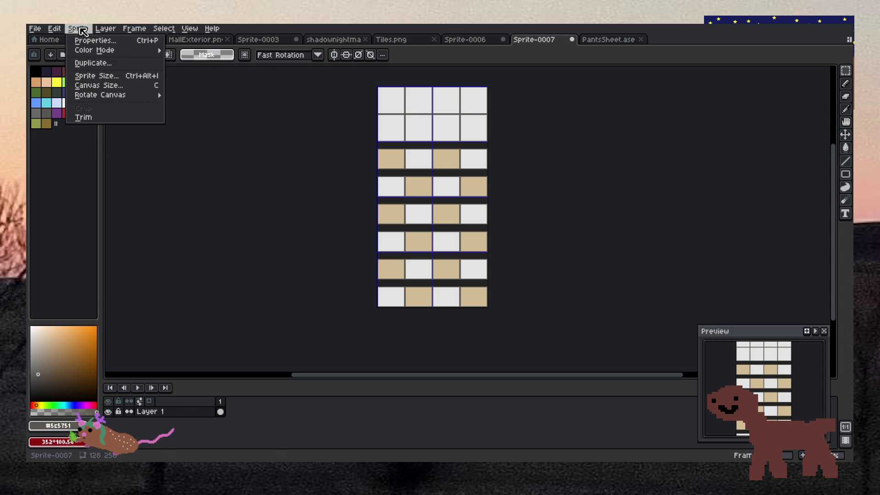
left_click(85, 79)
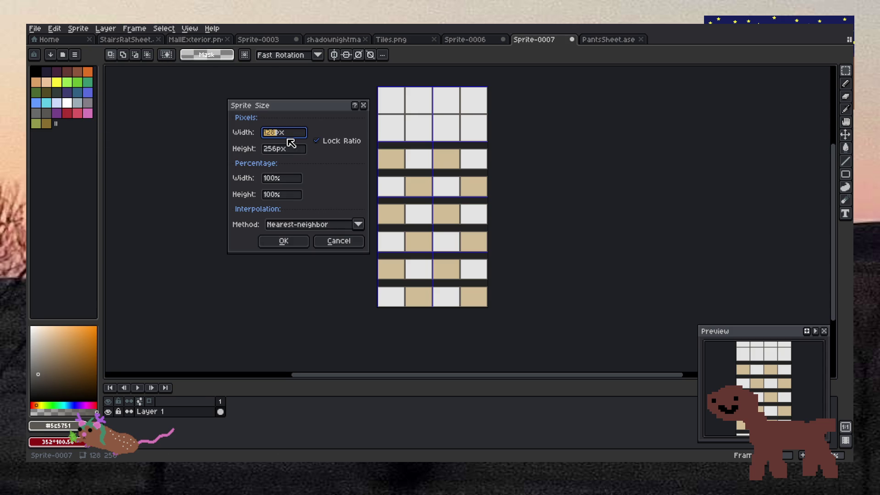
left_click(331, 238)
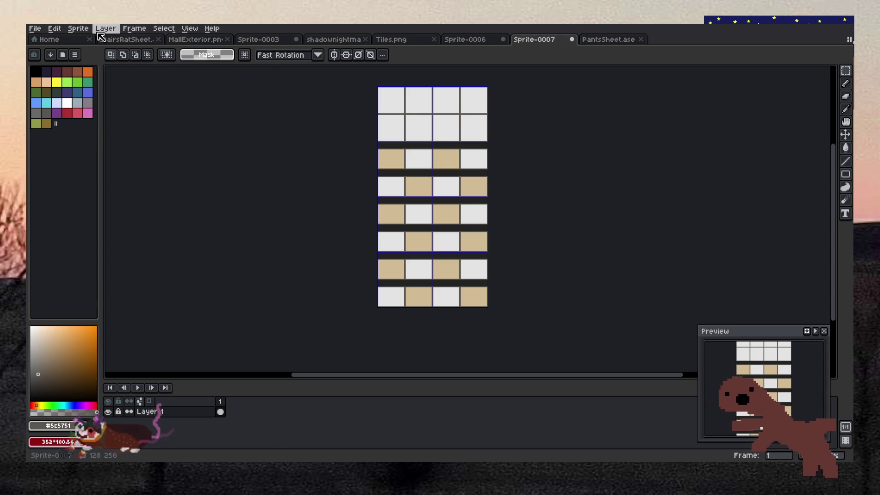
Step: Resize the canvas to 320 px tall, anchored at the top centre
left_click(78, 29)
left_click(87, 86)
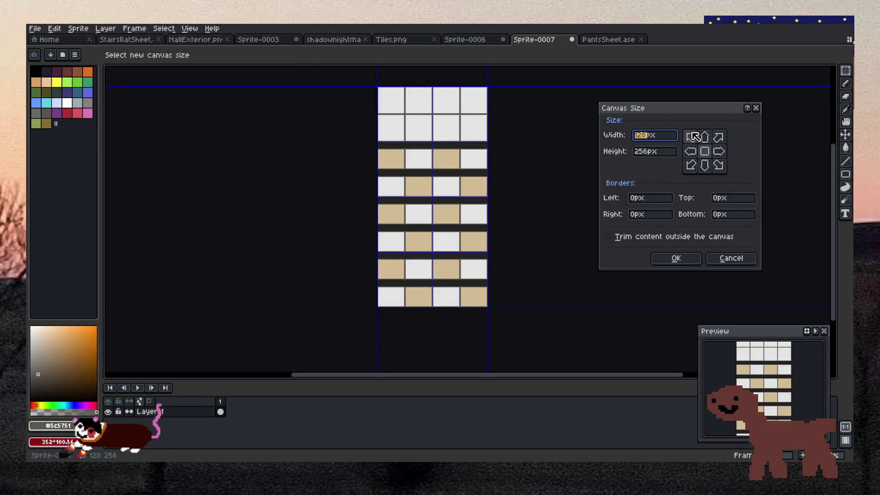
left_click(706, 138)
left_click(660, 152)
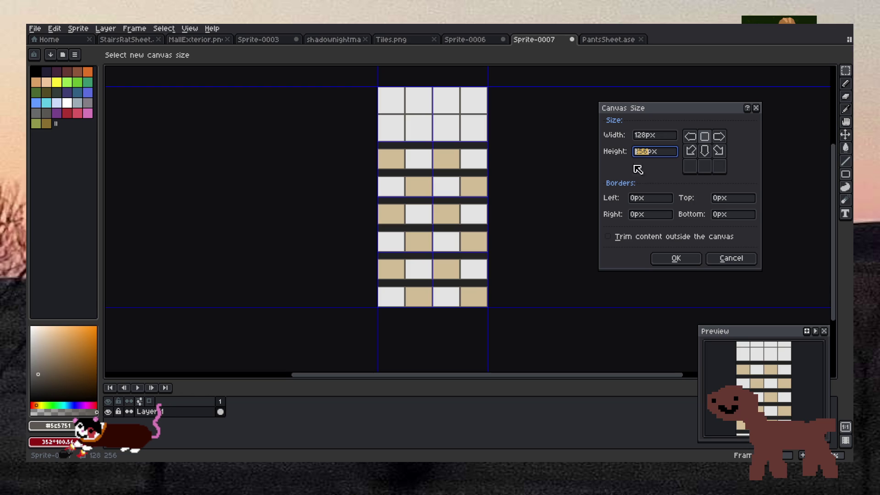
type("320")
key("Return")
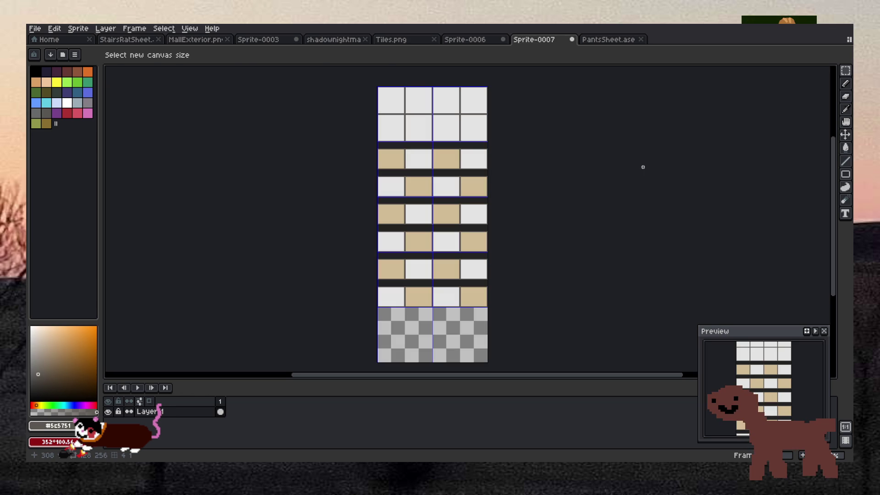
left_click_drag(422, 125, 428, 134)
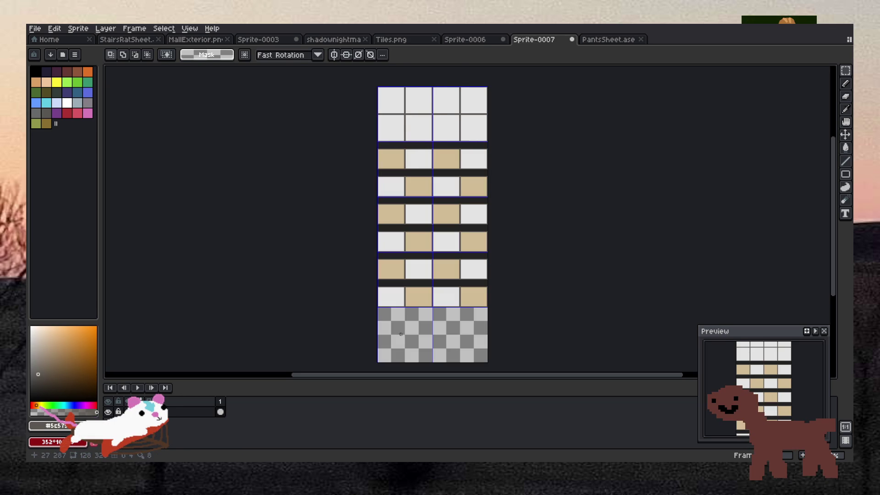
Step: Paste a copy of the top-left white block into the empty bottom-left rows
key("ctrl+v")
mouse_move(425, 137)
left_mouse_down()
mouse_move(428, 322)
mouse_move(416, 316)
mouse_move(418, 334)
mouse_move(407, 337)
left_mouse_up()
scroll(419, 329, "down", 5)
scroll(423, 358, "up", 5)
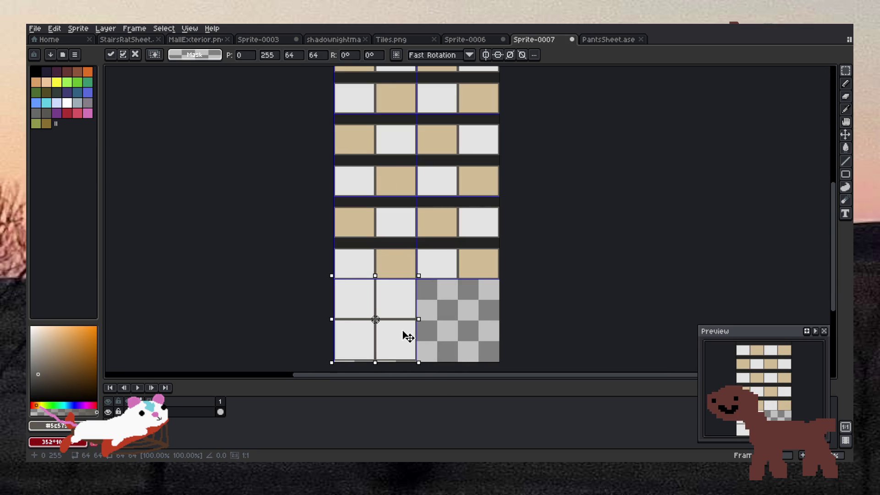
key("Return")
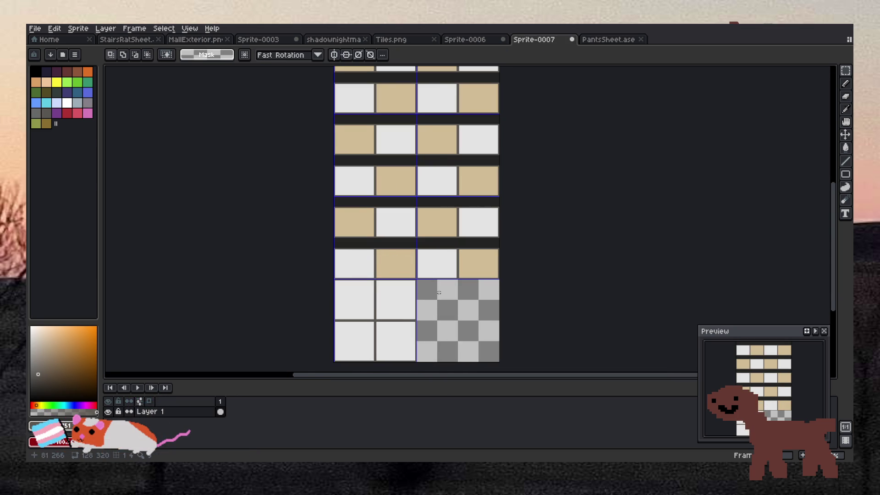
scroll(438, 244, "down", 3)
Step: Copy the top-right white block into the bottom-right rows and commit it
mouse_move(445, 204)
left_mouse_down()
mouse_move(456, 181)
mouse_move(455, 312)
mouse_move(457, 294)
left_mouse_up()
left_click(445, 189)
scroll(454, 310, "up", 4)
key("Return")
scroll(497, 252, "up", 1)
scroll(495, 251, "down", 2)
scroll(495, 250, "down", 3)
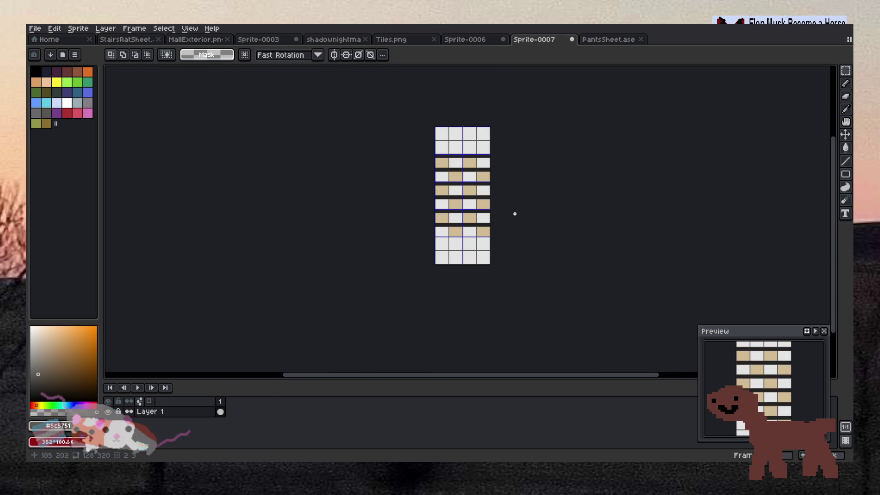
scroll(477, 197, "up", 2)
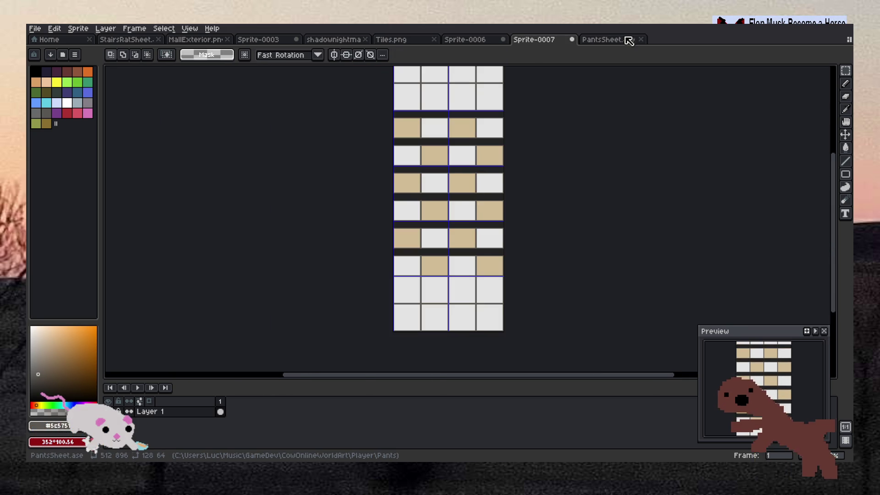
left_click(612, 40)
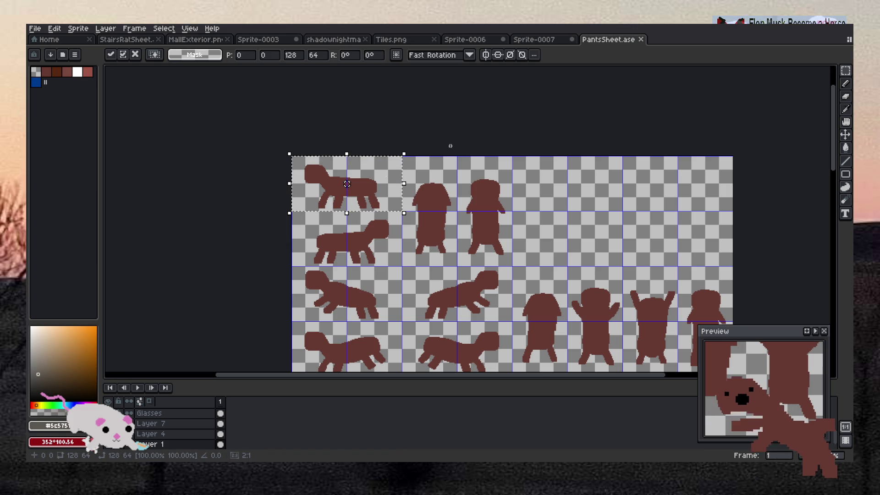
left_click(552, 40)
key("ctrl+v")
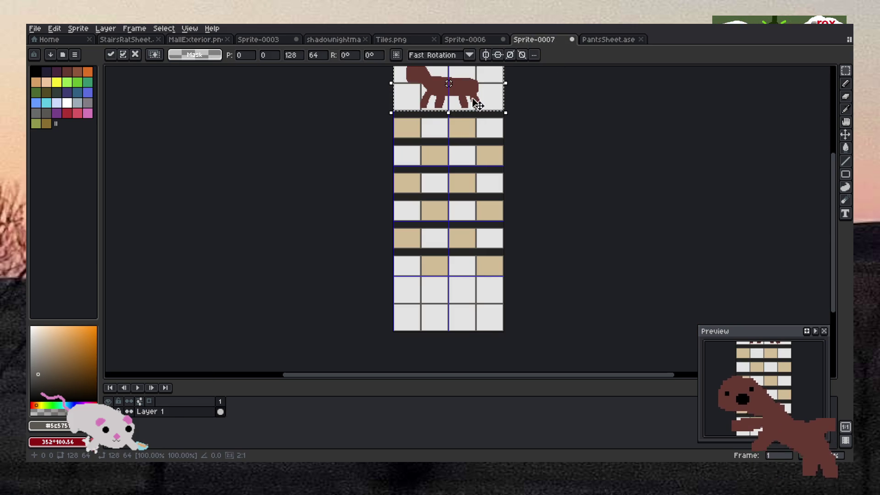
scroll(478, 96, "down", 2)
scroll(478, 98, "up", 2)
left_click_drag(479, 96, 480, 163)
scroll(478, 145, "up", 3)
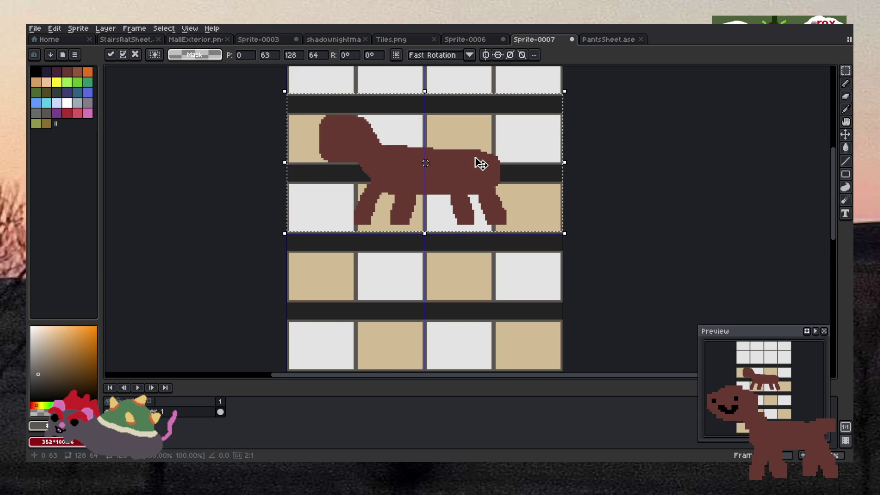
scroll(480, 164, "down", 4)
scroll(479, 163, "up", 2)
left_click_drag(477, 163, 479, 274)
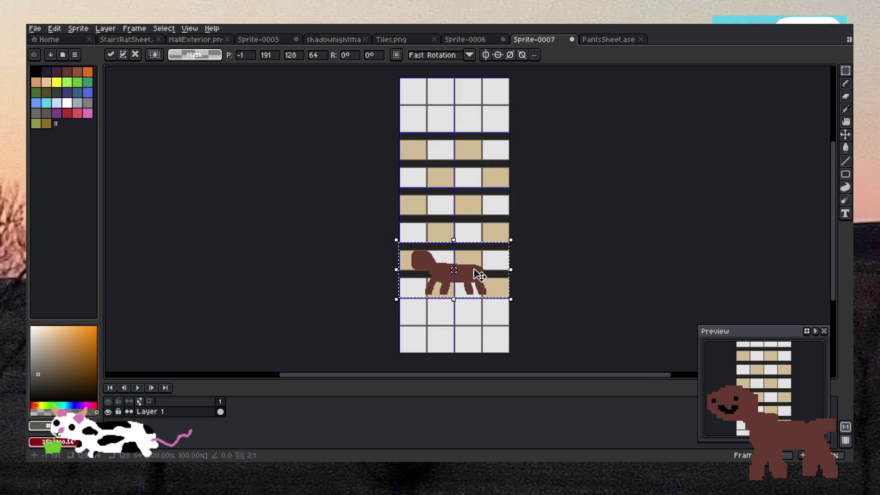
key("Escape")
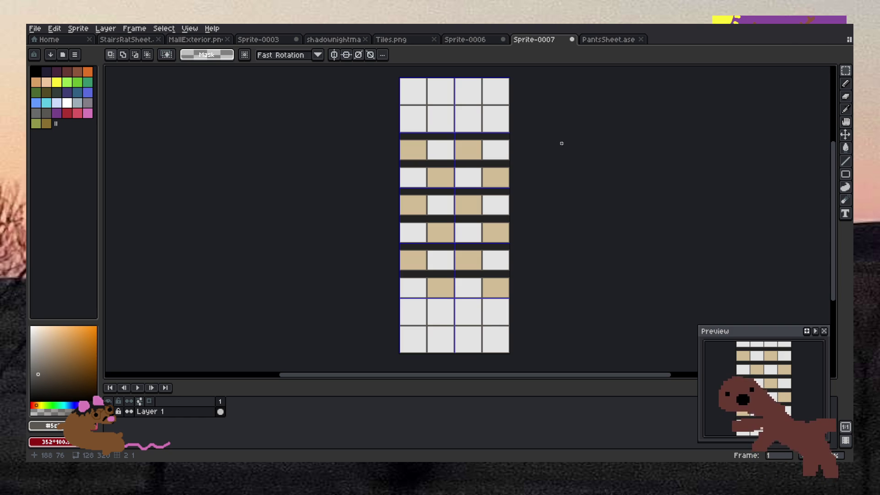
Step: Paste the front-facing brown cow into Sprite-0007 and position it on the right half of the floor
left_click(616, 40)
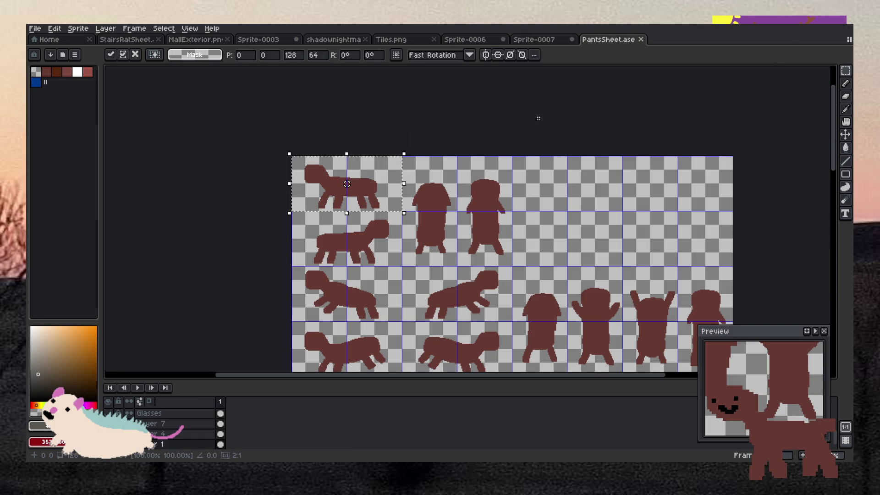
scroll(453, 218, "down", 1)
scroll(450, 238, "up", 1)
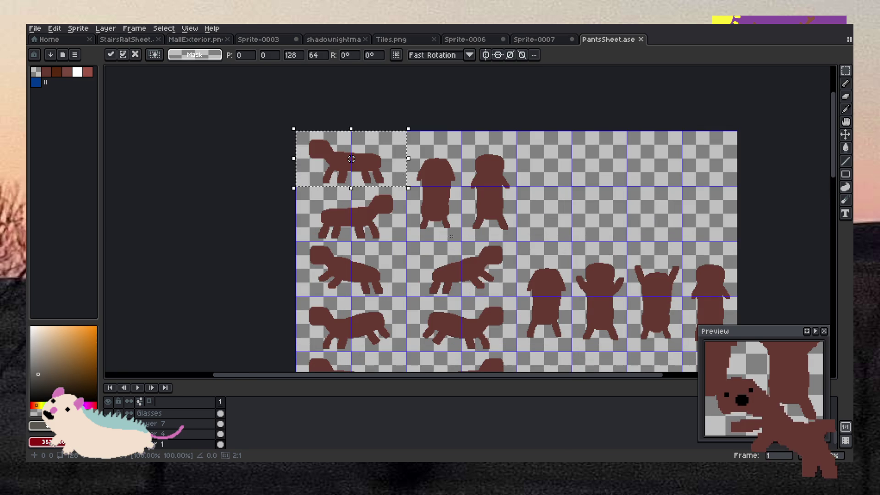
left_click(543, 41)
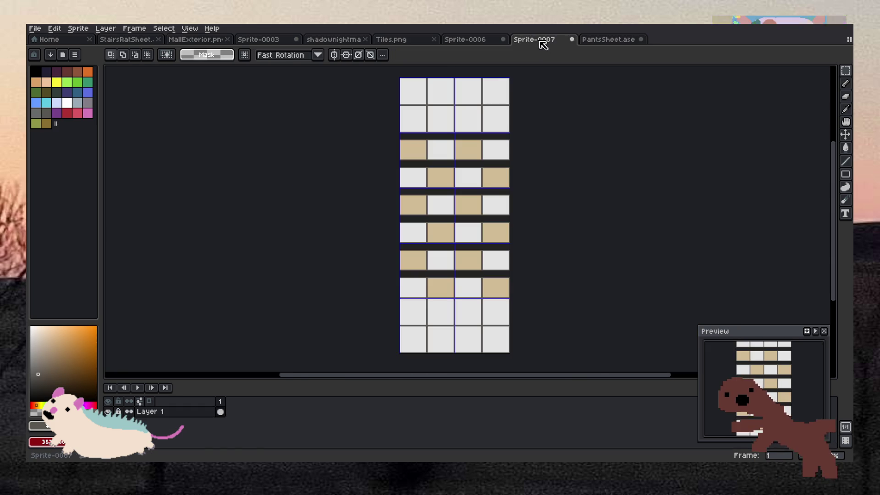
key("ctrl+v")
mouse_move(535, 134)
left_mouse_down()
mouse_move(455, 259)
mouse_move(462, 301)
mouse_move(479, 290)
left_mouse_up()
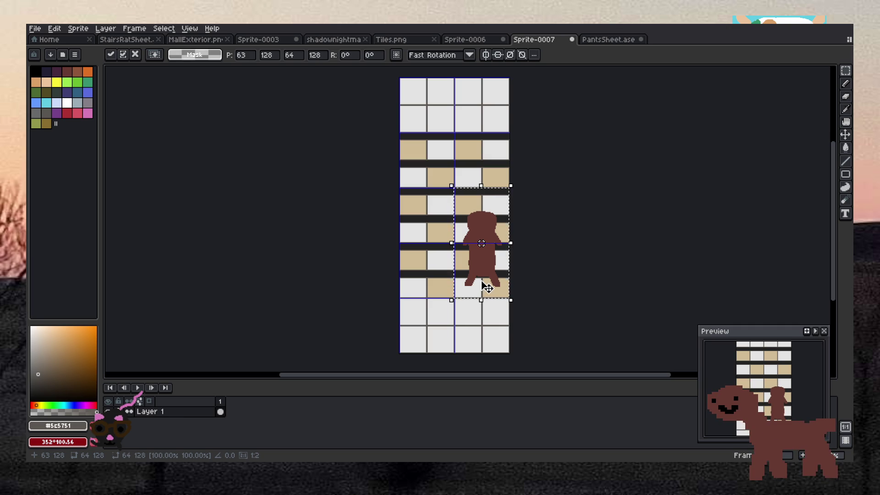
mouse_move(482, 282)
left_mouse_down()
mouse_move(479, 295)
mouse_move(490, 259)
left_mouse_up()
scroll(487, 284, "up", 4)
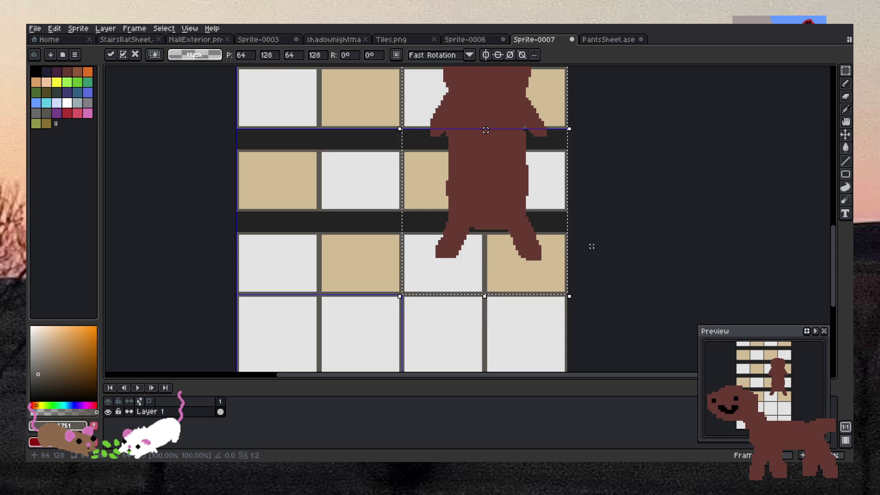
scroll(523, 254, "down", 1)
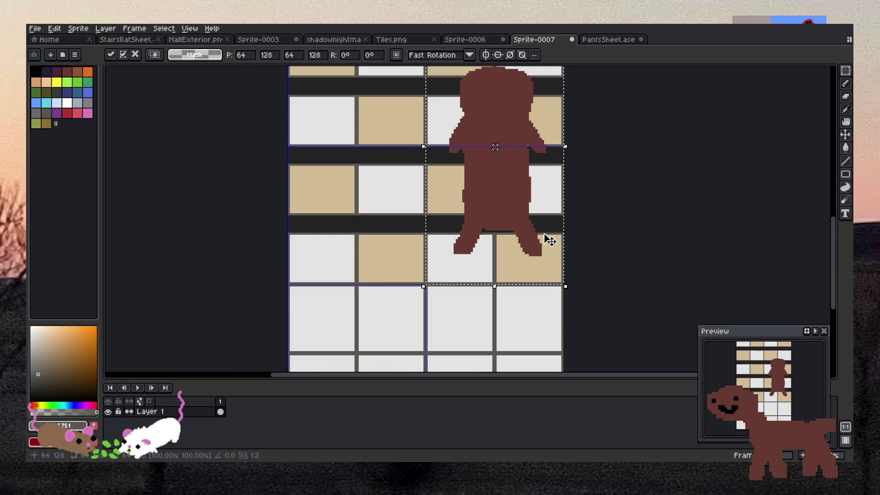
scroll(546, 240, "down", 1)
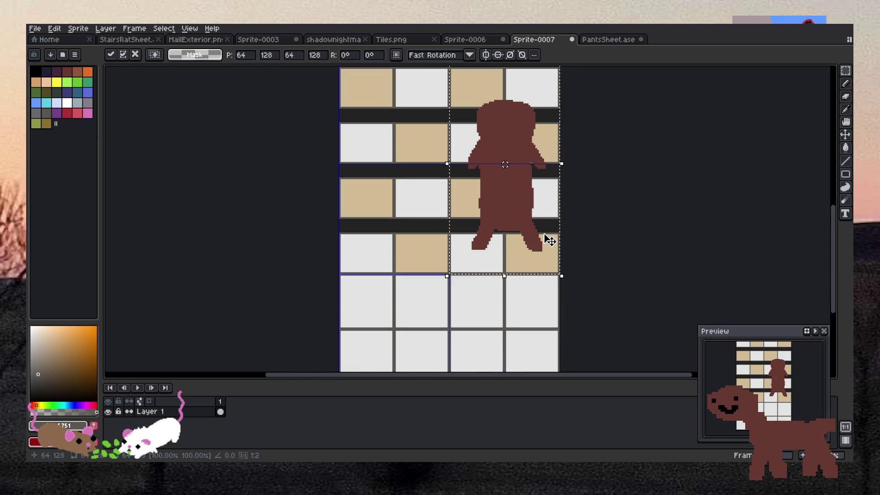
left_click(593, 218)
scroll(542, 191, "down", 1)
scroll(525, 143, "up", 1)
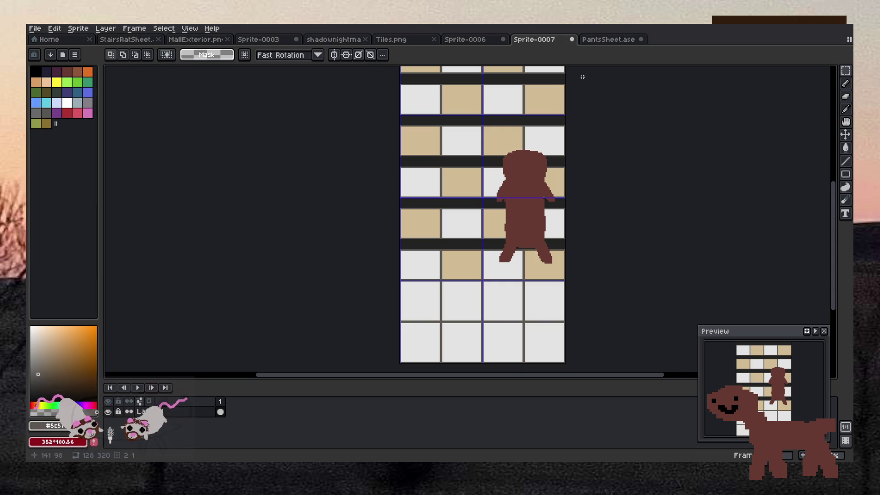
Step: Zoom in and out on the current canvas, then switch to the PantsSheet.ase tab
scroll(556, 90, "down", 5)
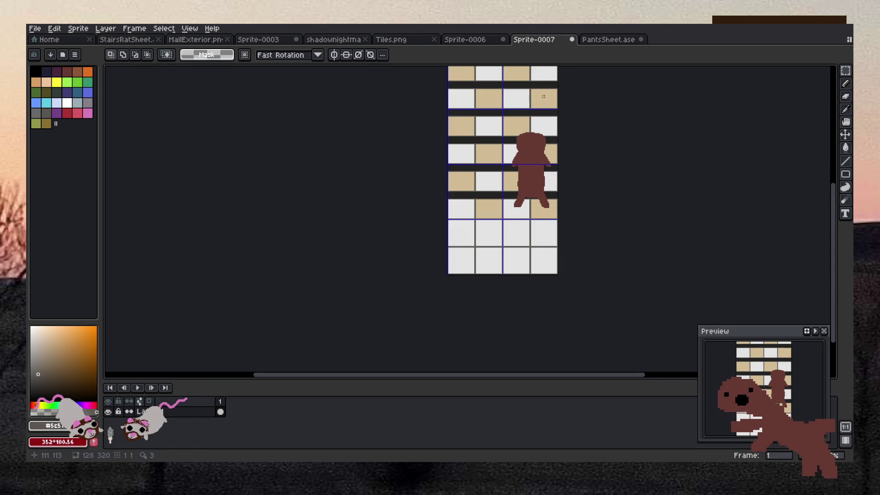
scroll(545, 103, "up", 4)
scroll(550, 195, "up", 1)
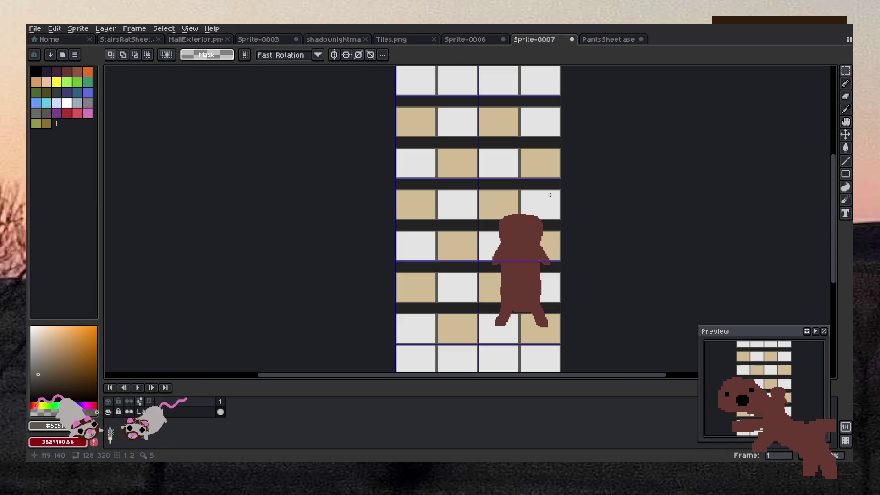
scroll(552, 215, "down", 4)
scroll(551, 271, "up", 3)
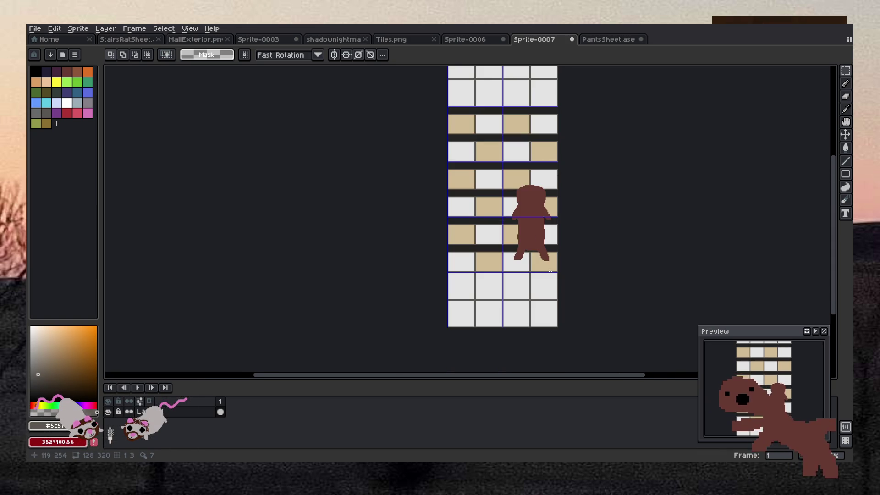
scroll(543, 225, "up", 1)
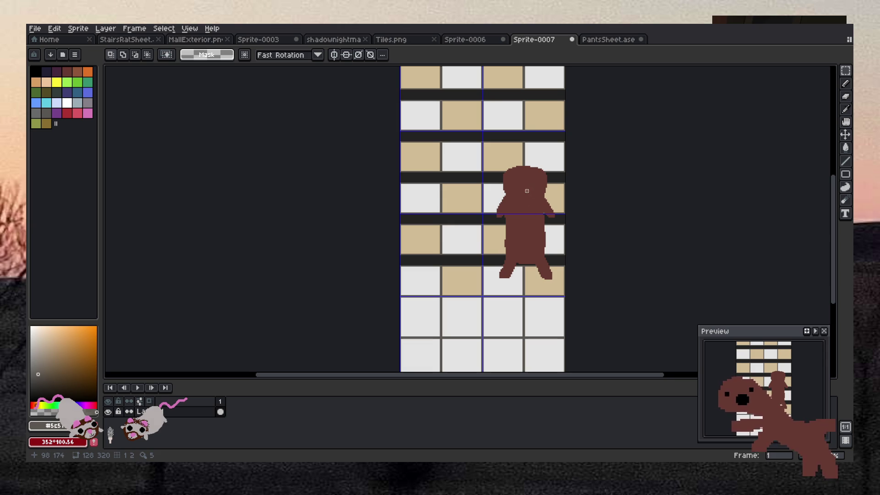
scroll(527, 190, "down", 3)
scroll(527, 190, "up", 3)
scroll(527, 190, "up", 1)
scroll(527, 190, "down", 1)
scroll(527, 190, "down", 1)
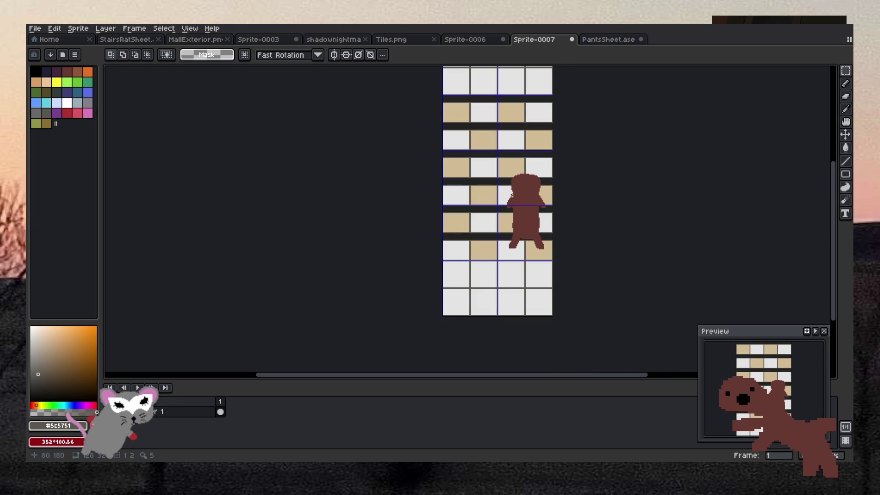
scroll(500, 189, "up", 1)
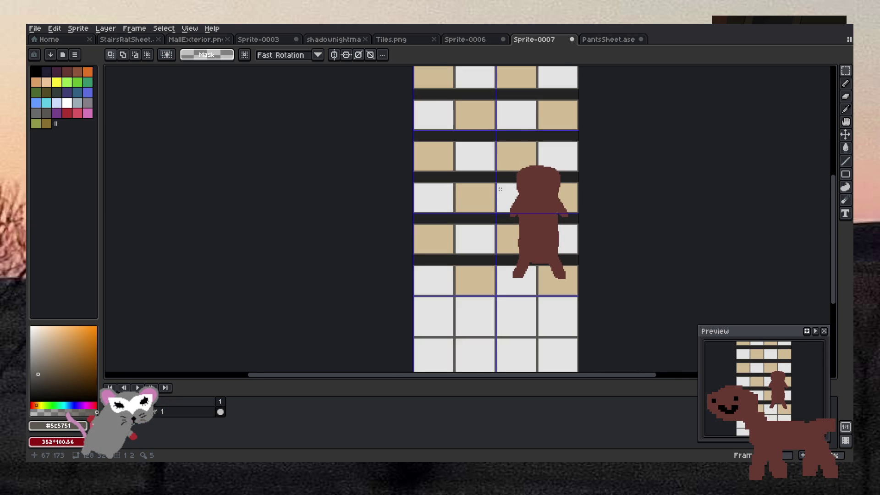
left_click(612, 42)
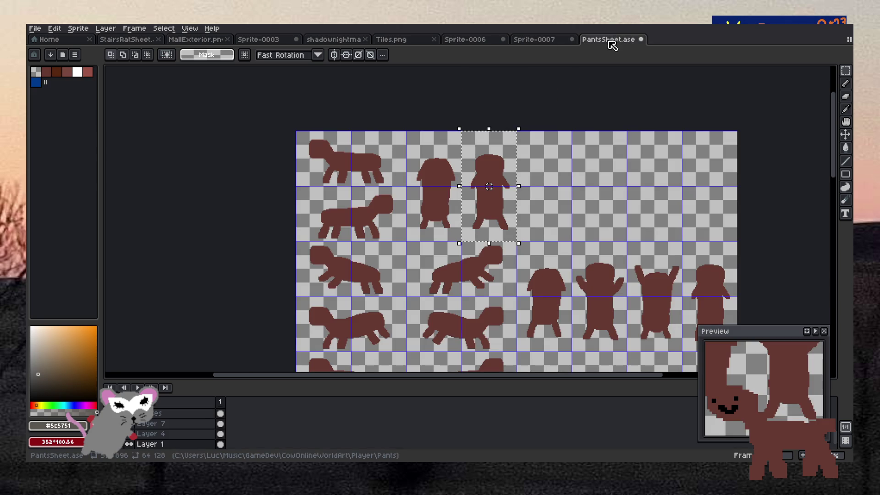
Step: Copy the neighbouring front-facing cow cell and place it left of the first cow in Sprite-0007
left_click_drag(461, 241, 407, 131)
key("ctrl+c")
left_click(548, 39)
key("ctrl+v")
mouse_move(608, 244)
left_mouse_down()
mouse_move(458, 229)
mouse_move(453, 270)
left_mouse_up()
scroll(462, 235, "up", 2)
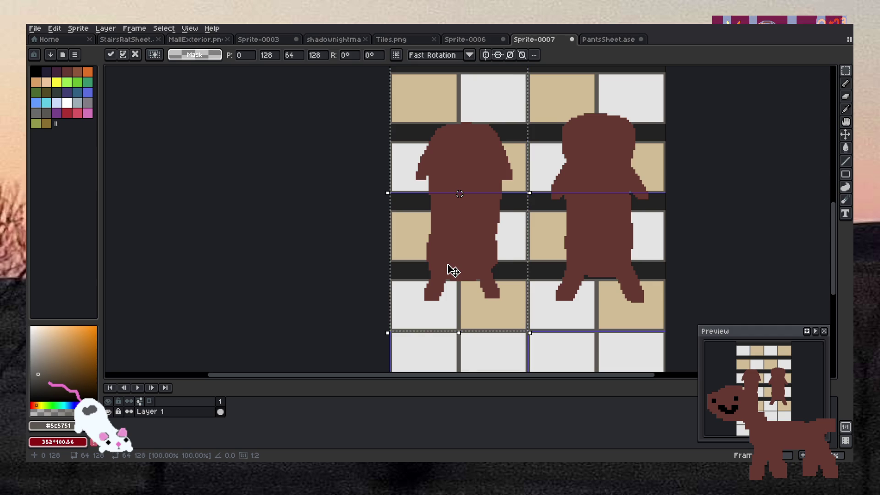
left_click(328, 261)
scroll(326, 261, "down", 2)
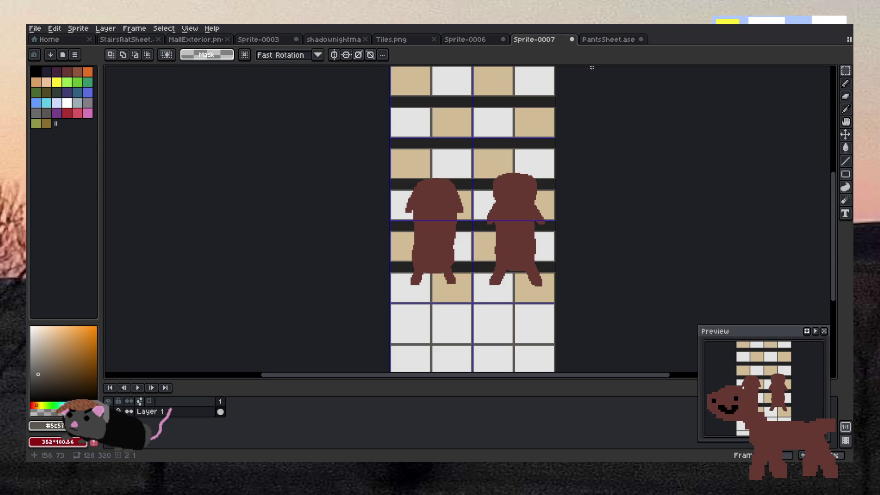
Step: Return to the PantsSheet.ase sprite sheet and zoom around it
left_click(614, 40)
scroll(563, 226, "down", 2)
scroll(563, 226, "up", 2)
scroll(564, 226, "down", 2)
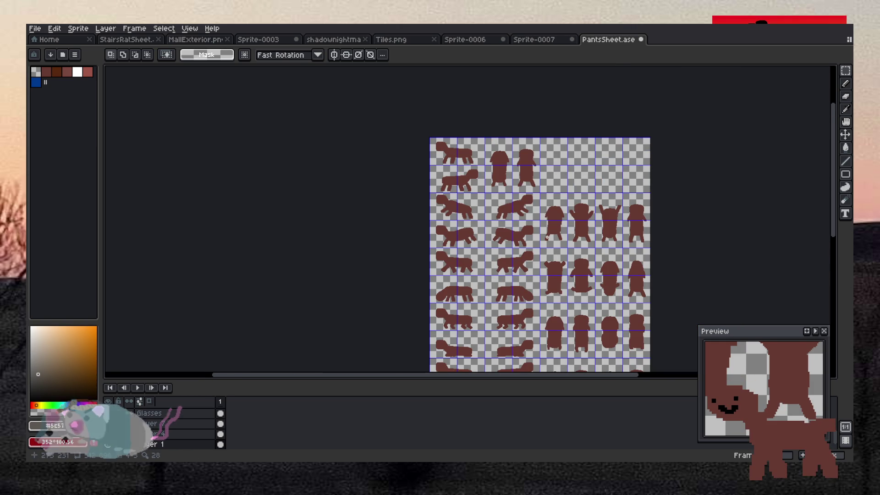
Step: Zoom around the two-cow Sprite-0007 hallway, then switch to the Sprite-0006 floor tile
left_click(546, 40)
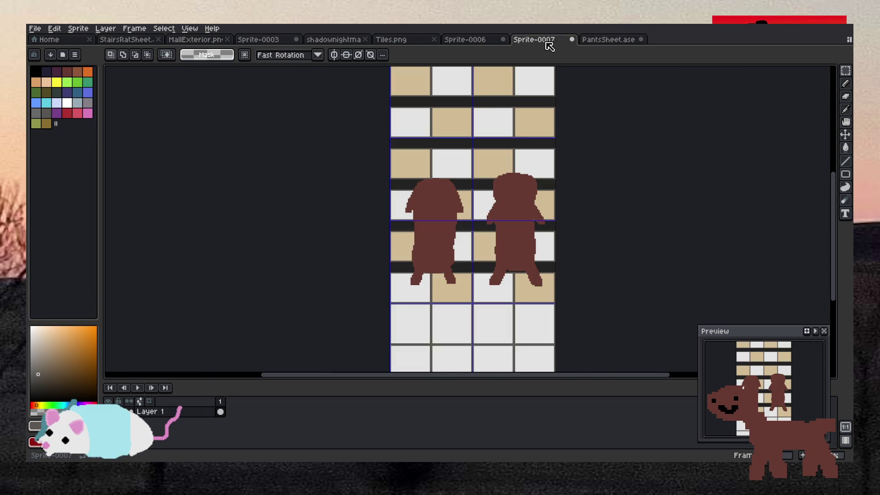
scroll(522, 87, "down", 2)
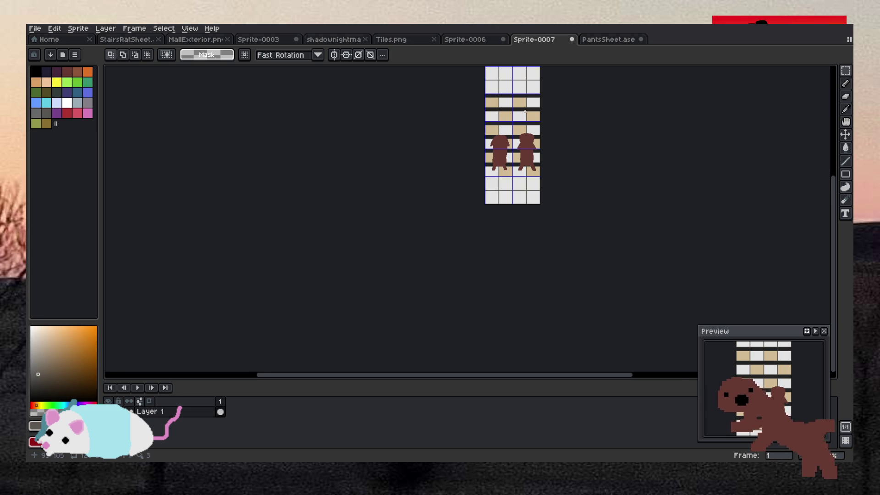
scroll(520, 87, "up", 4)
scroll(541, 218, "up", 1)
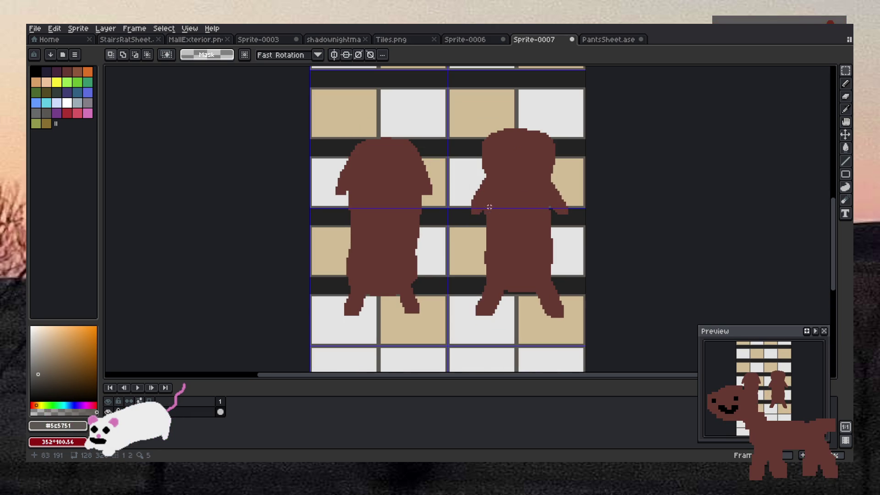
scroll(522, 191, "down", 4)
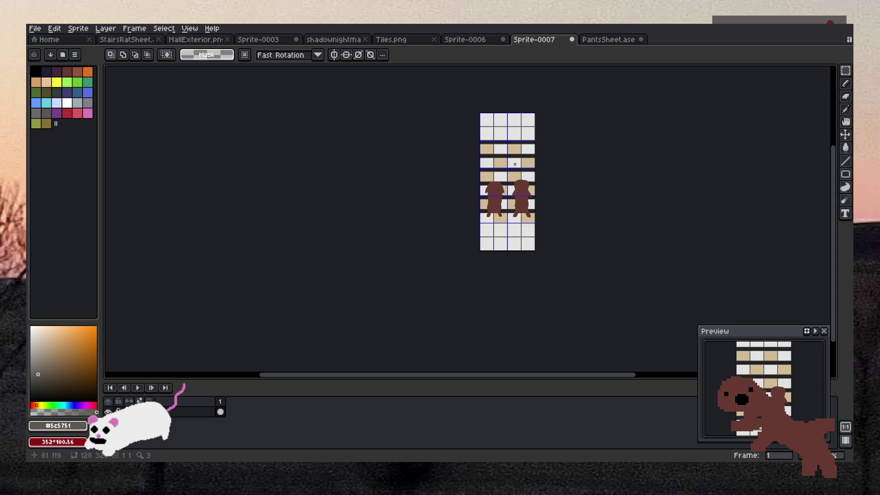
scroll(515, 163, "up", 2)
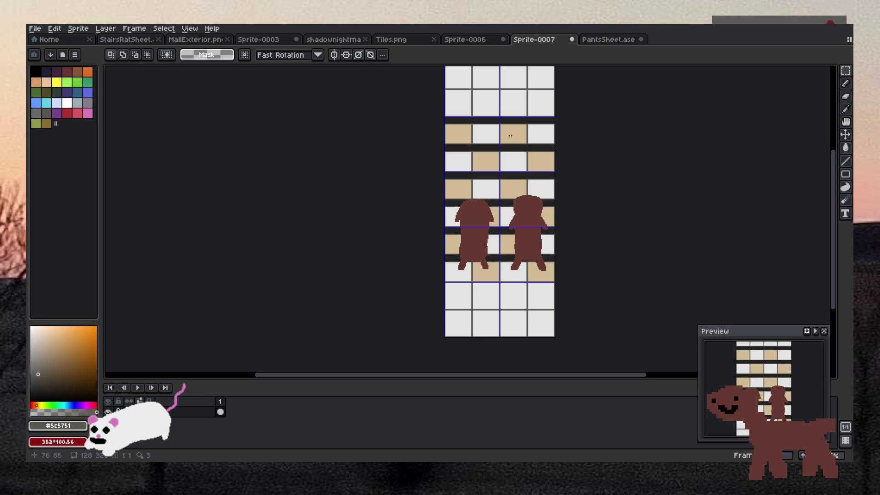
left_click(470, 40)
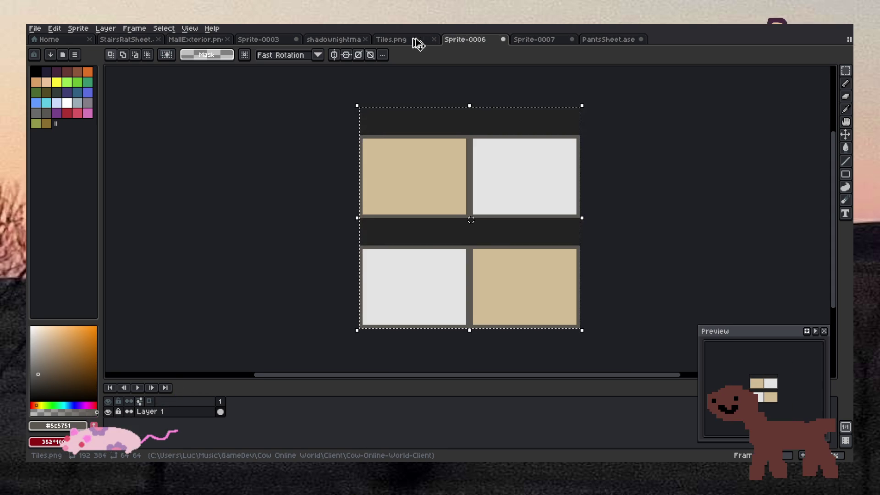
Step: Paste the copied floor tile into an empty slot of Tiles.png and commit it
left_click(416, 42)
scroll(432, 166, "down", 2)
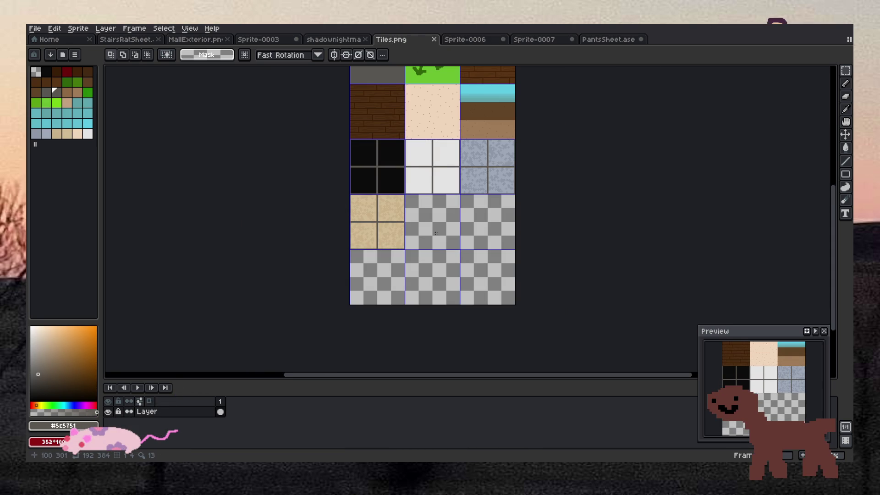
scroll(436, 233, "up", 1)
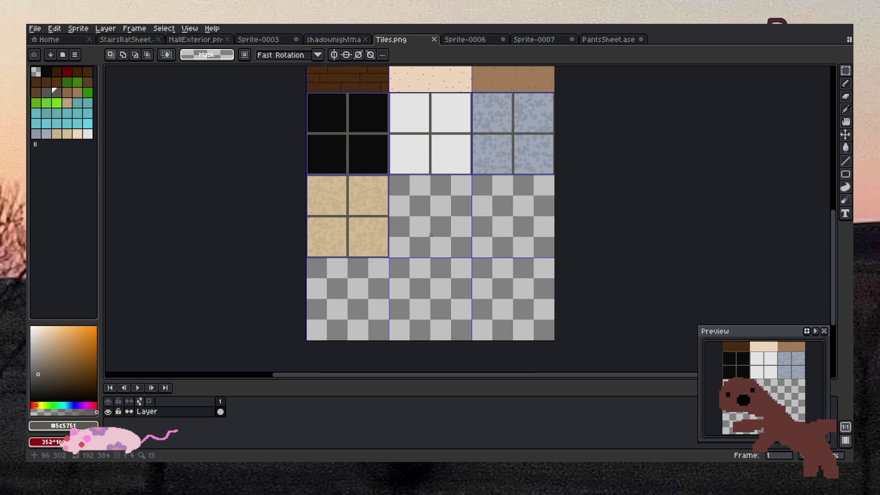
key("ctrl+v")
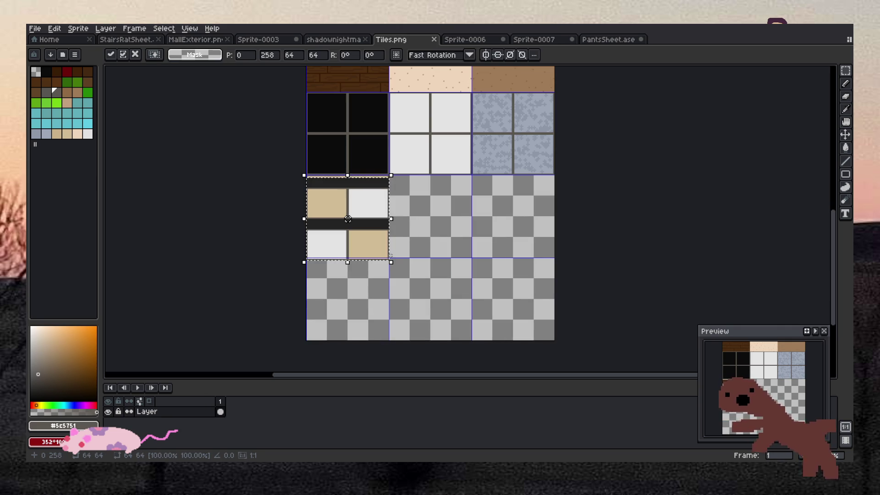
scroll(387, 249, "up", 1)
mouse_move(373, 234)
left_mouse_down()
mouse_move(456, 223)
mouse_move(450, 210)
left_mouse_up()
scroll(453, 210, "up", 2)
key("Return")
Step: Go to the Sprite-0007 hallway and sample the cows' brown with the eyedropper
scroll(605, 232, "down", 1)
scroll(605, 232, "down", 3)
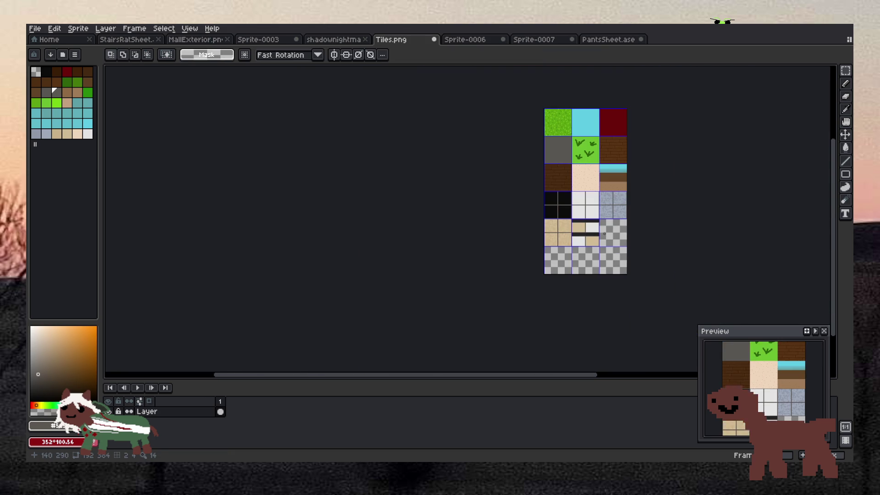
scroll(634, 241, "up", 2)
left_click(547, 41)
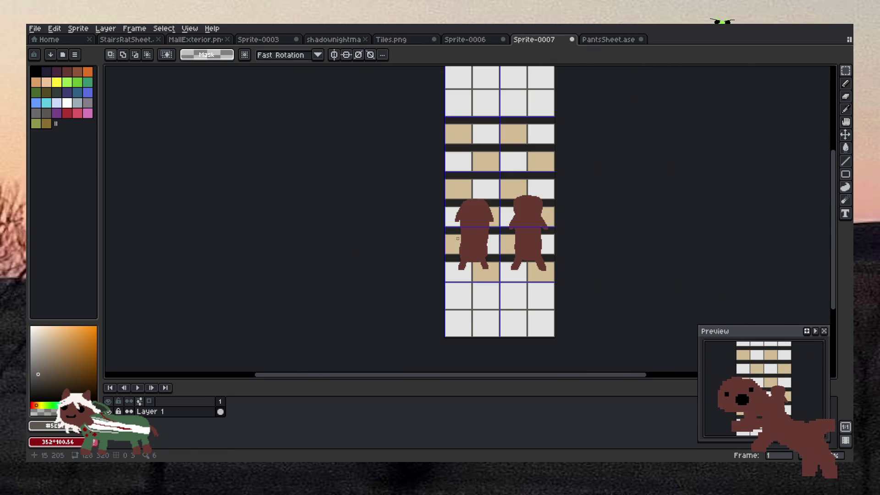
key("i")
left_click(477, 246)
Step: Create a new blank 64×64 sprite through File > New
key("b")
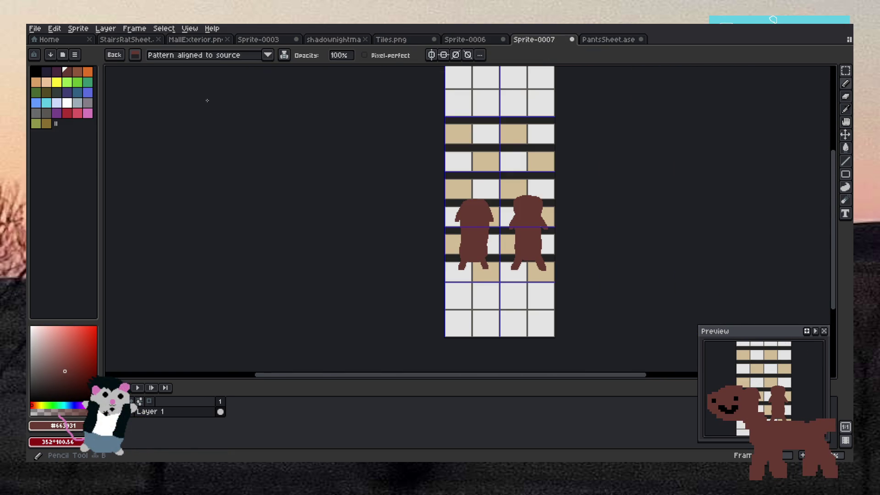
left_click(35, 28)
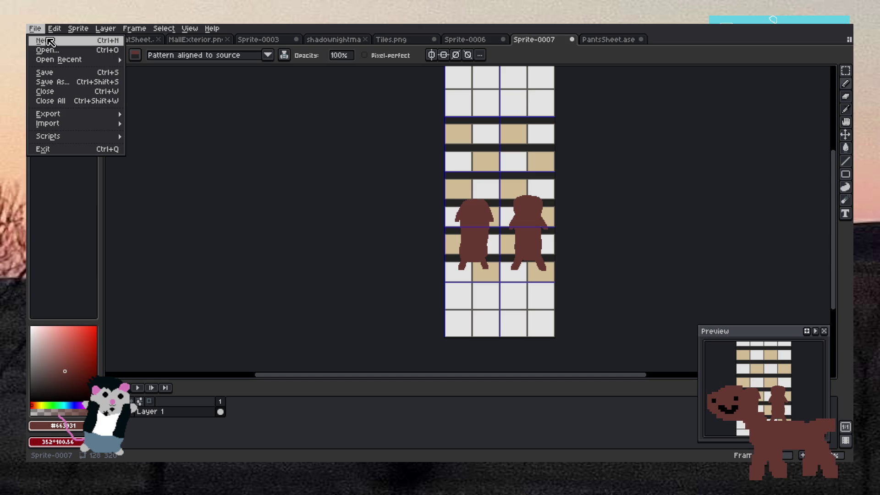
key("Escape")
left_click(34, 28)
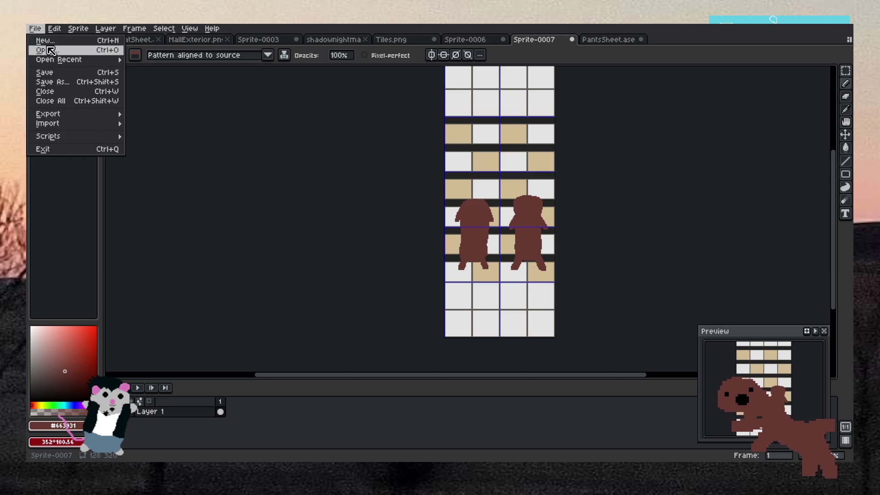
left_click(50, 46)
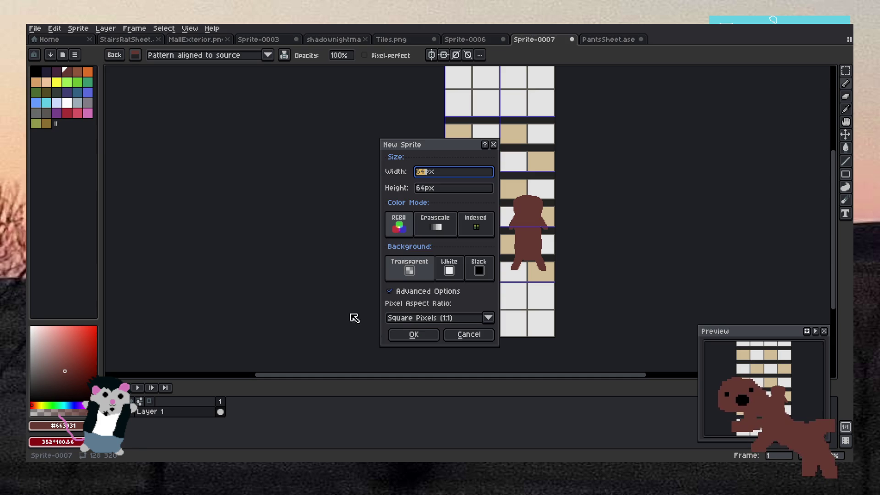
left_click(412, 336)
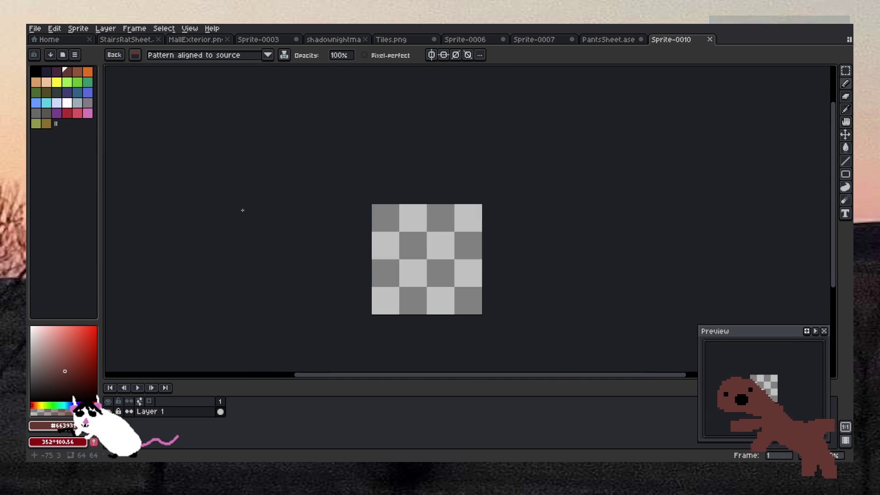
Step: Set the drawing colour to blue and choose a plain brush
left_click(87, 92)
left_click(135, 55)
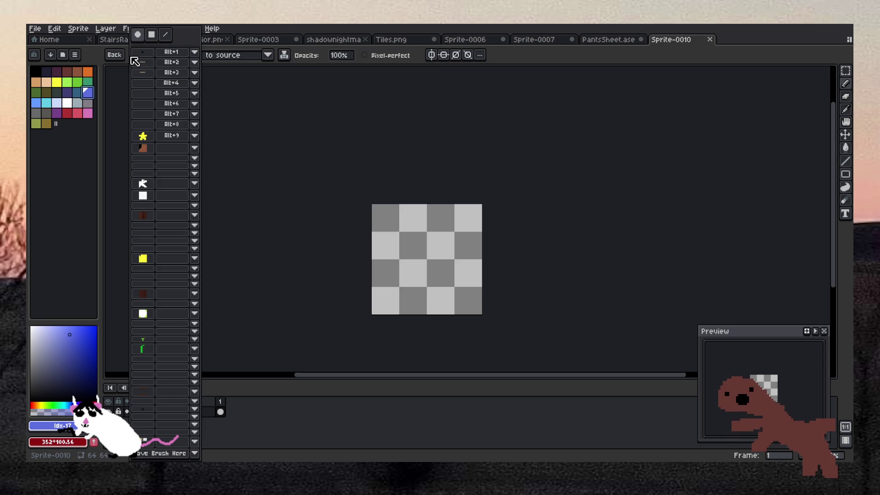
left_click(137, 36)
scroll(423, 228, "up", 2)
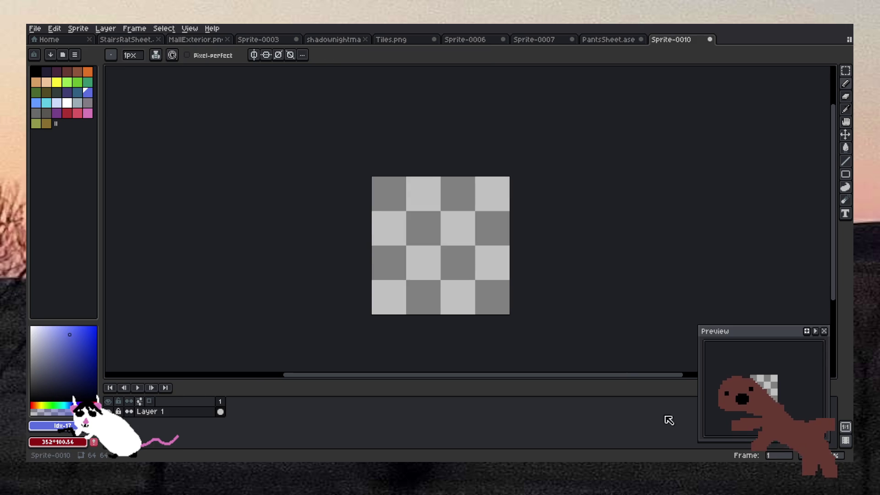
left_click(133, 55)
Step: Paint a blue curved fish outline and fill its interior with blue
mouse_move(453, 229)
left_mouse_down()
mouse_move(398, 215)
mouse_move(379, 265)
mouse_move(440, 283)
mouse_move(463, 237)
mouse_move(454, 227)
mouse_move(478, 246)
mouse_move(459, 255)
mouse_move(470, 252)
left_mouse_up()
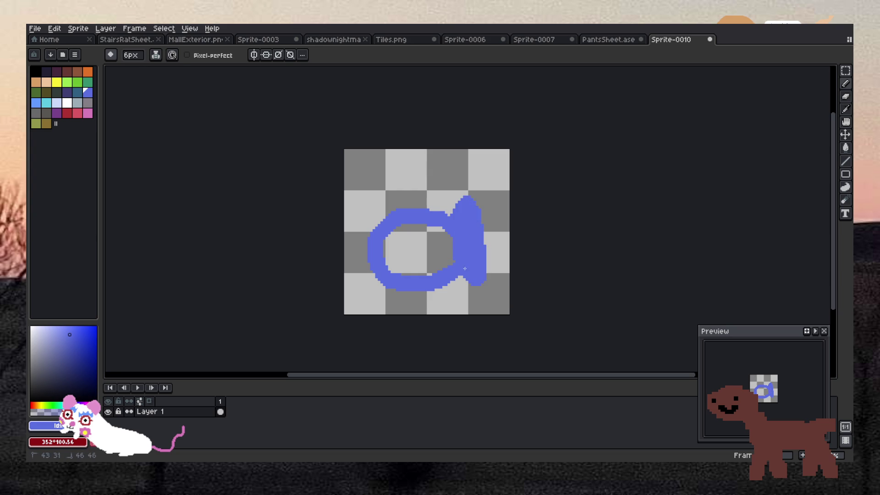
key("g")
left_click(420, 250)
Step: Add two black eyes and a wide black smile, undoing an extra third dot
left_click(35, 71)
key("b")
left_click(380, 241)
left_click(434, 252)
left_click(414, 263)
key("ctrl+z")
mouse_move(380, 264)
left_mouse_down()
mouse_move(386, 277)
mouse_move(430, 278)
left_mouse_up()
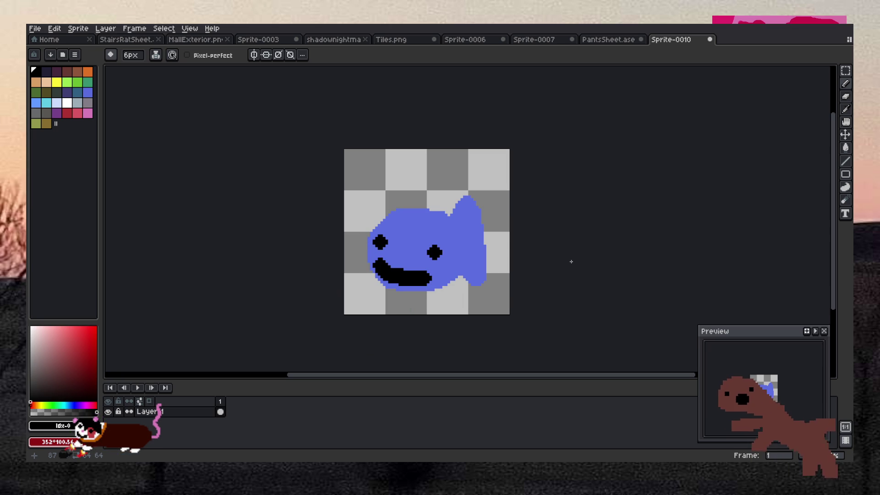
scroll(476, 265, "up", 3)
scroll(389, 266, "up", 1)
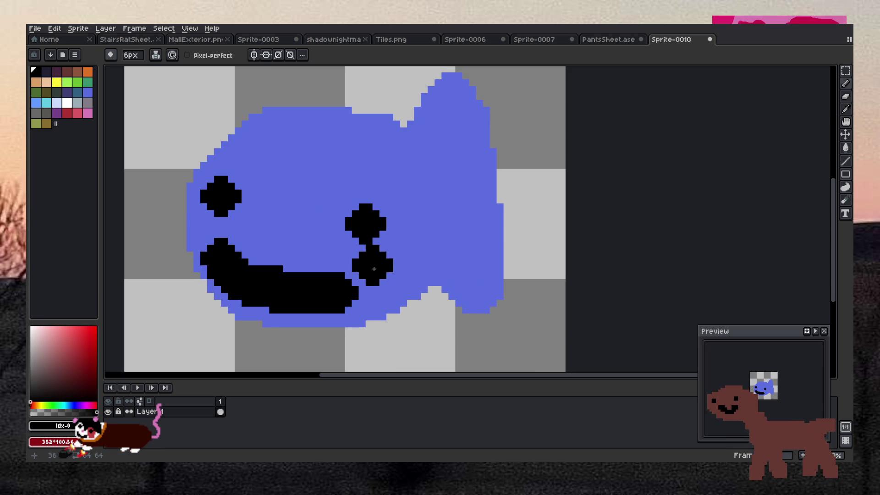
scroll(275, 229, "up", 2)
scroll(281, 248, "down", 2)
scroll(275, 249, "up", 2)
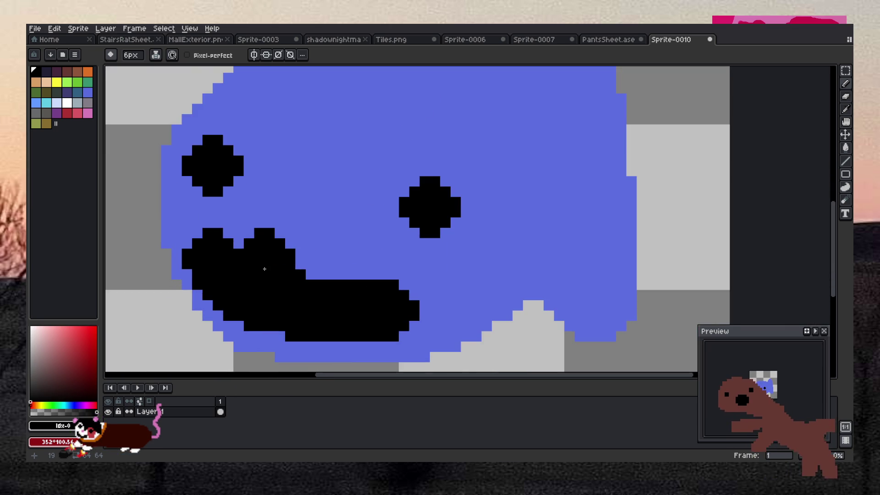
scroll(266, 250, "down", 2)
scroll(305, 216, "up", 1)
scroll(305, 211, "up", 1)
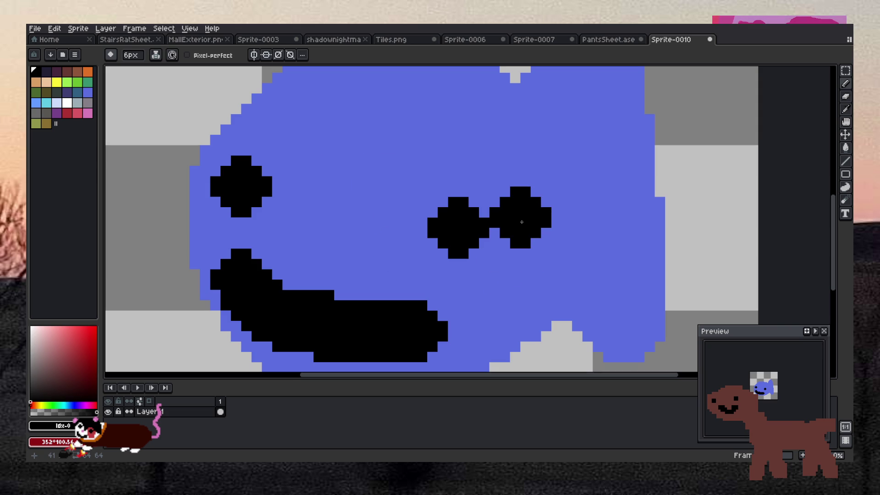
scroll(522, 222, "down", 1)
scroll(522, 222, "down", 1)
scroll(531, 207, "up", 1)
scroll(614, 218, "down", 1)
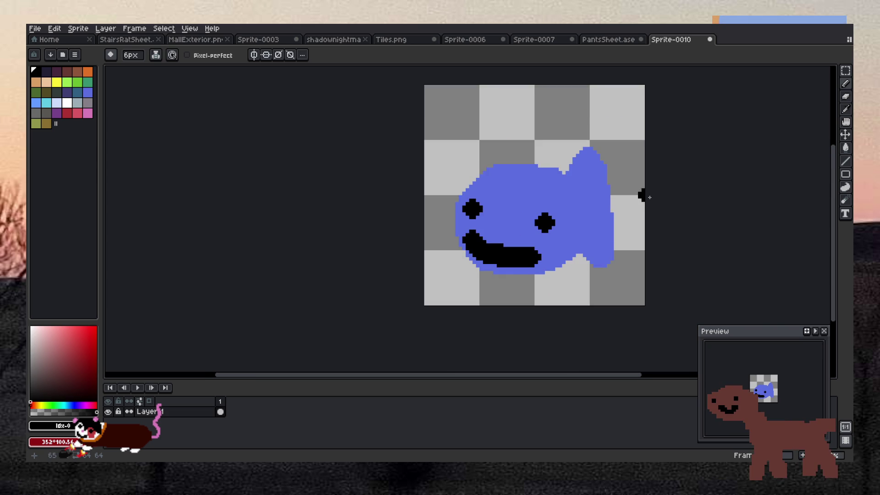
scroll(645, 196, "down", 1)
scroll(647, 198, "up", 3)
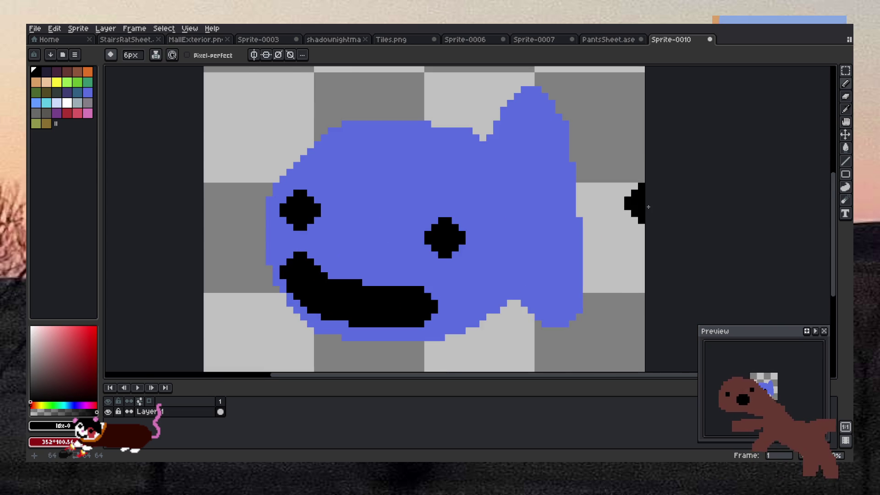
scroll(481, 231, "down", 2)
scroll(458, 232, "down", 1)
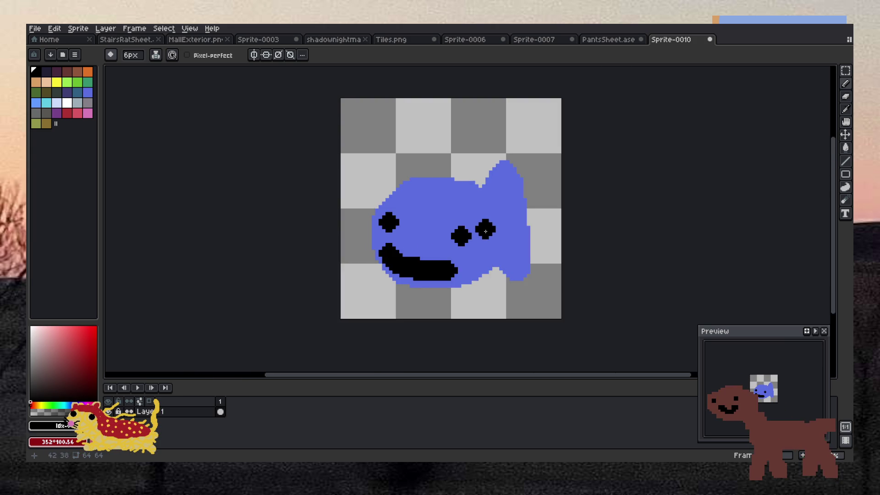
scroll(454, 209, "up", 3)
scroll(432, 182, "down", 3)
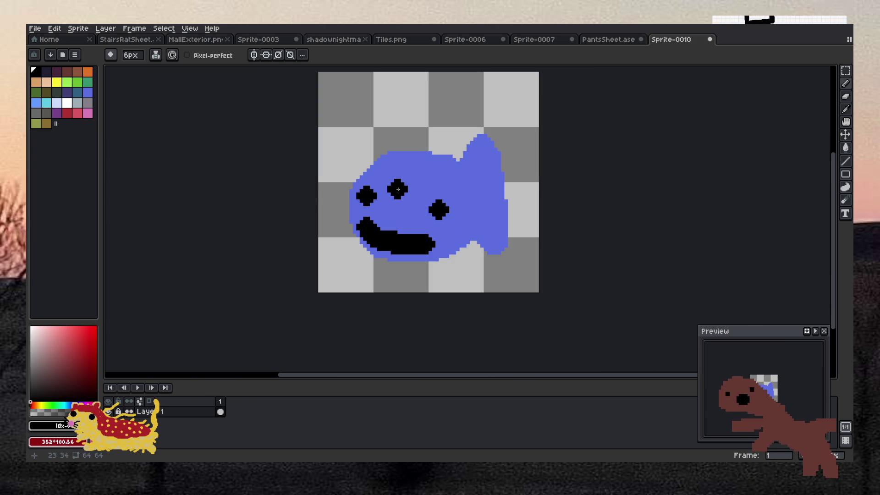
scroll(362, 196, "up", 3)
scroll(538, 273, "down", 3)
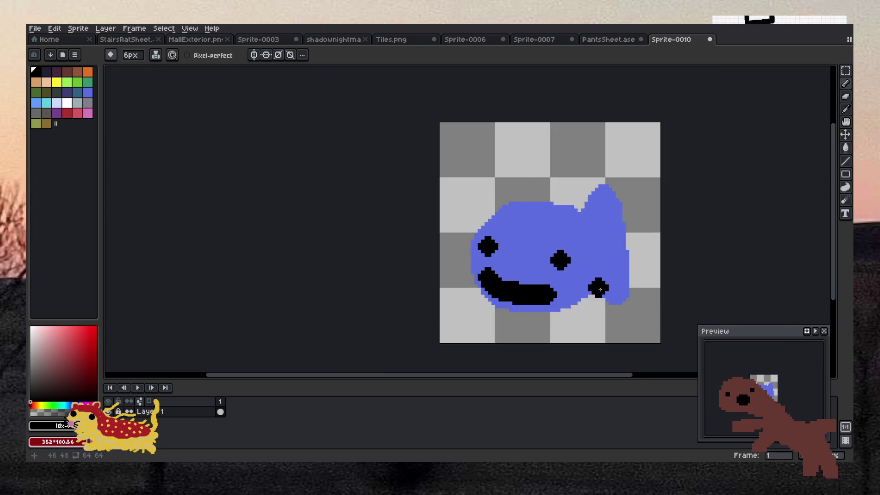
scroll(596, 309, "up", 2)
scroll(559, 228, "up", 2)
scroll(458, 193, "down", 2)
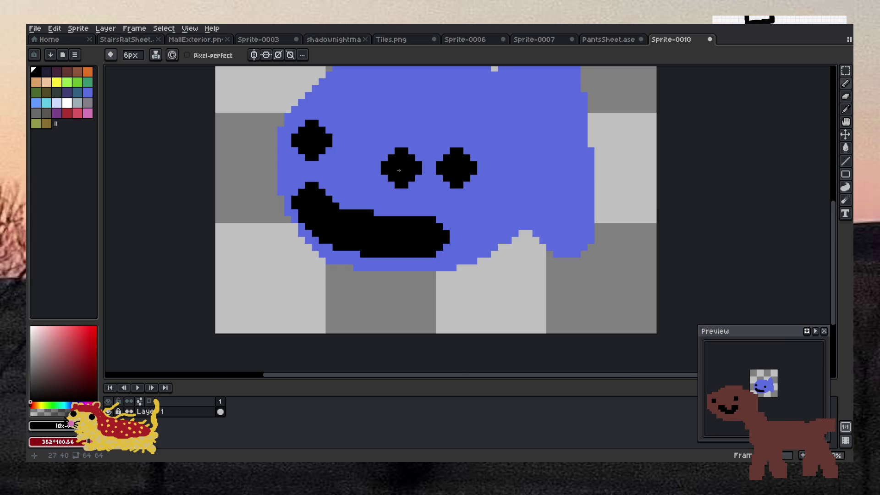
scroll(384, 159, "up", 1)
scroll(384, 159, "down", 2)
scroll(376, 156, "up", 2)
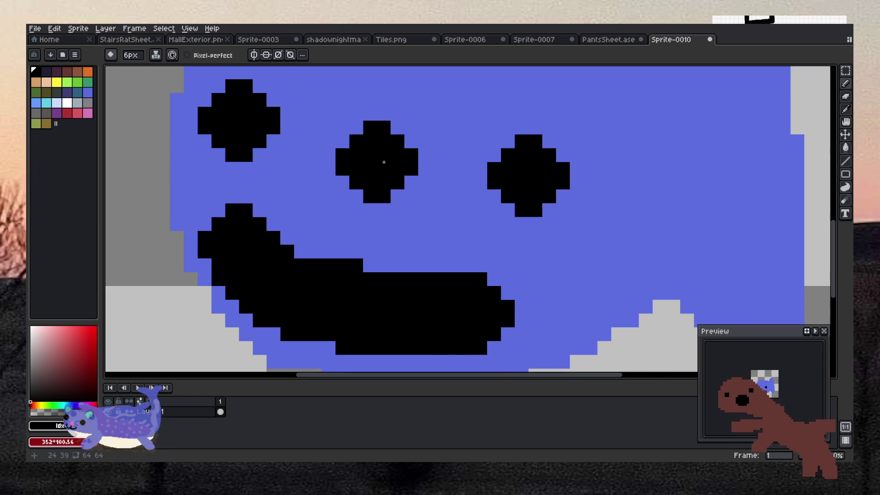
scroll(458, 165, "down", 2)
scroll(587, 178, "down", 1)
scroll(587, 178, "down", 4)
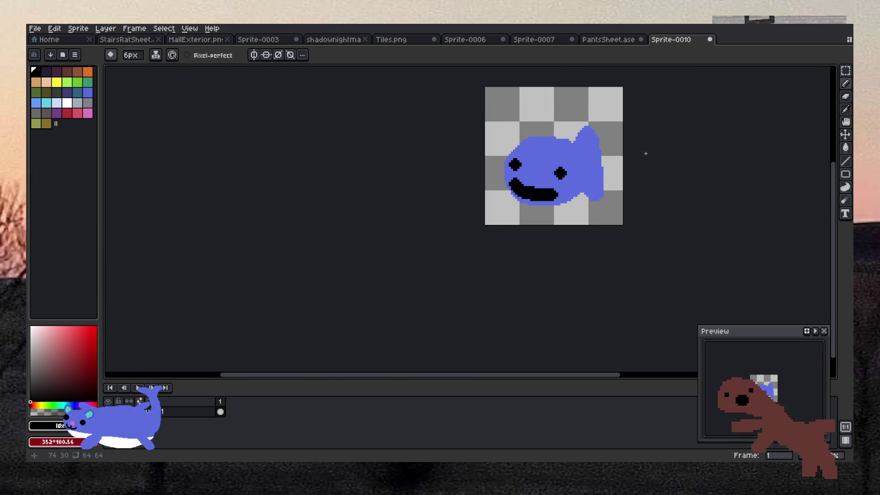
scroll(647, 132, "up", 1)
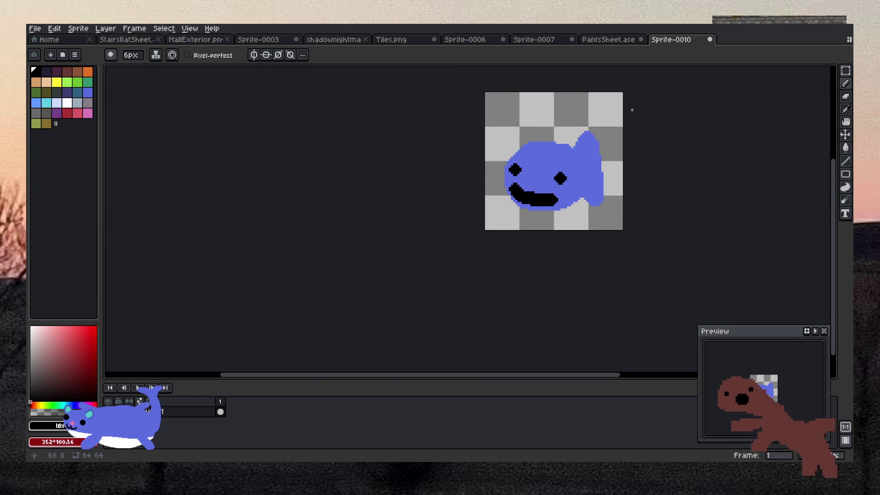
scroll(621, 110, "up", 2)
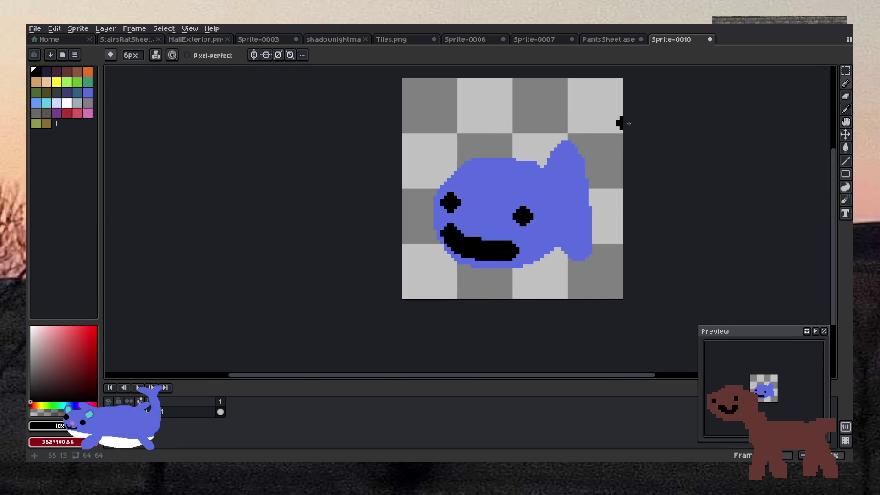
scroll(606, 210, "down", 4)
scroll(600, 213, "up", 4)
scroll(599, 215, "up", 2)
scroll(591, 211, "down", 2)
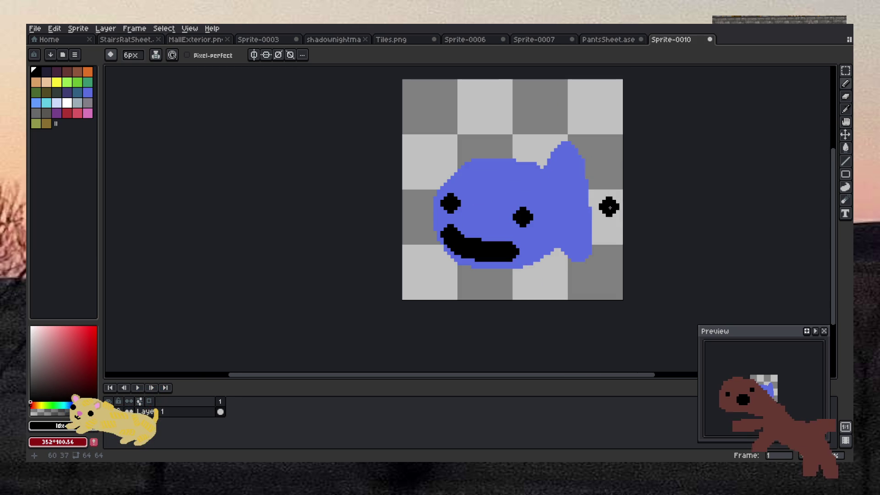
scroll(582, 206, "up", 3)
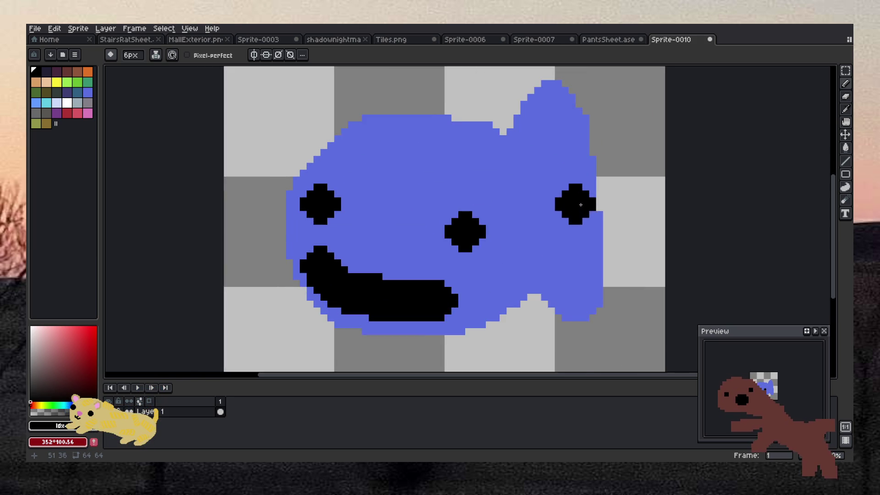
scroll(497, 198, "down", 2)
scroll(440, 197, "up", 2)
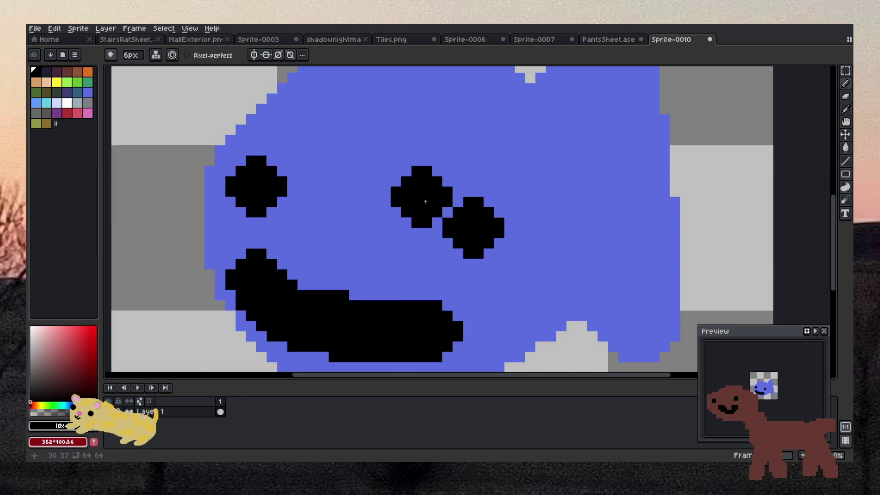
scroll(446, 197, "down", 2)
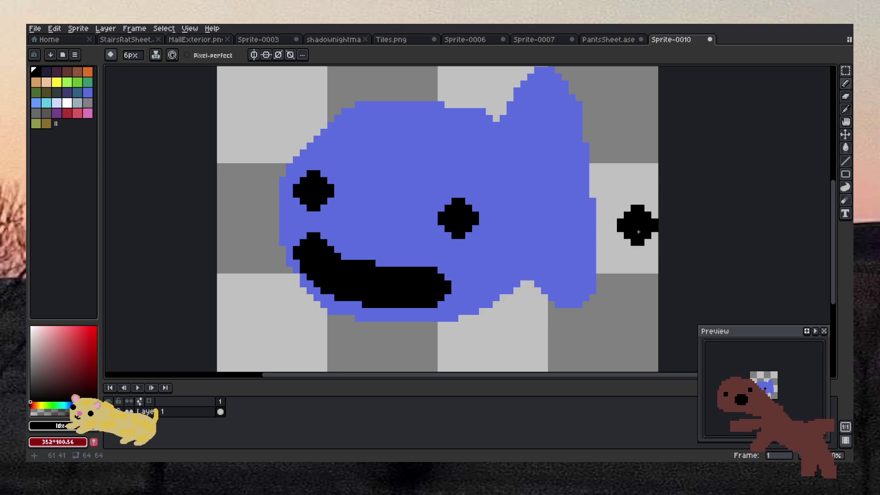
scroll(641, 286, "up", 1)
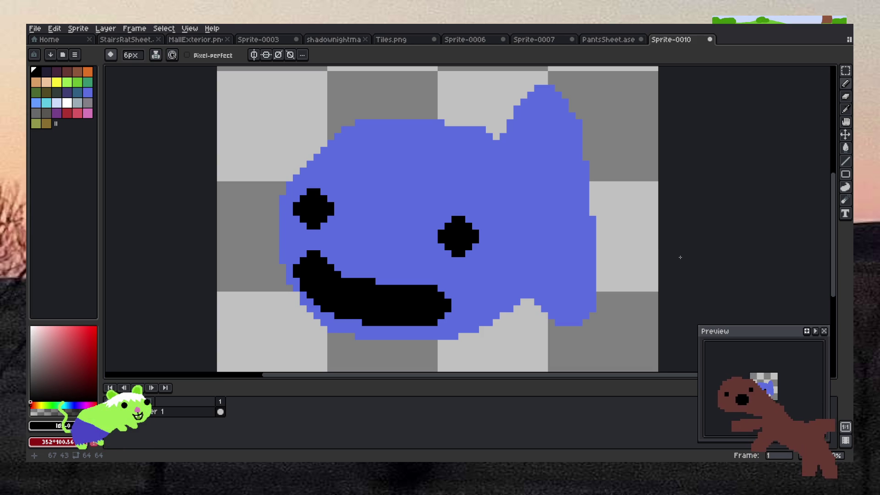
scroll(614, 229, "down", 4)
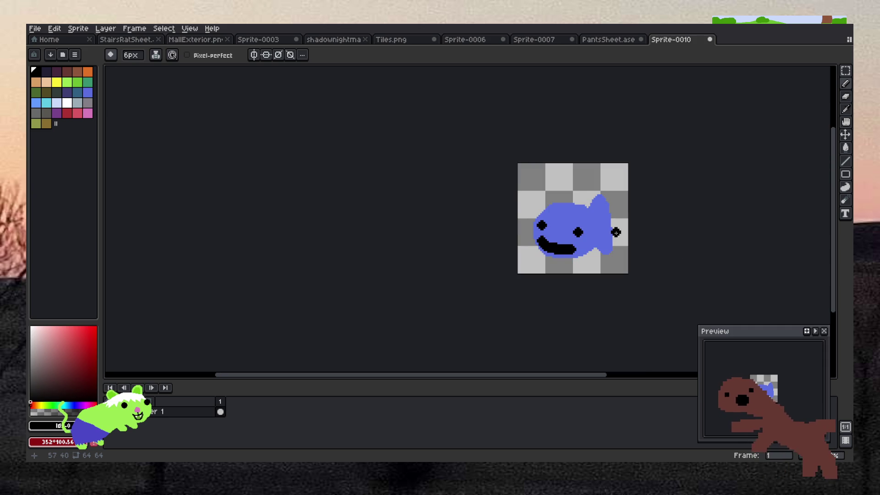
scroll(624, 226, "up", 2)
scroll(625, 225, "up", 1)
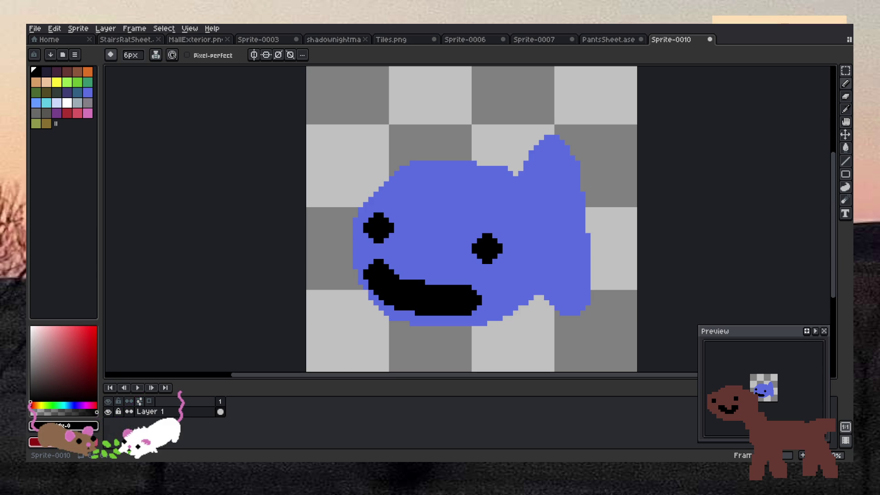
Step: Switch to the Tiles.png tileset and save it with its new dark-banded tile
left_click(524, 40)
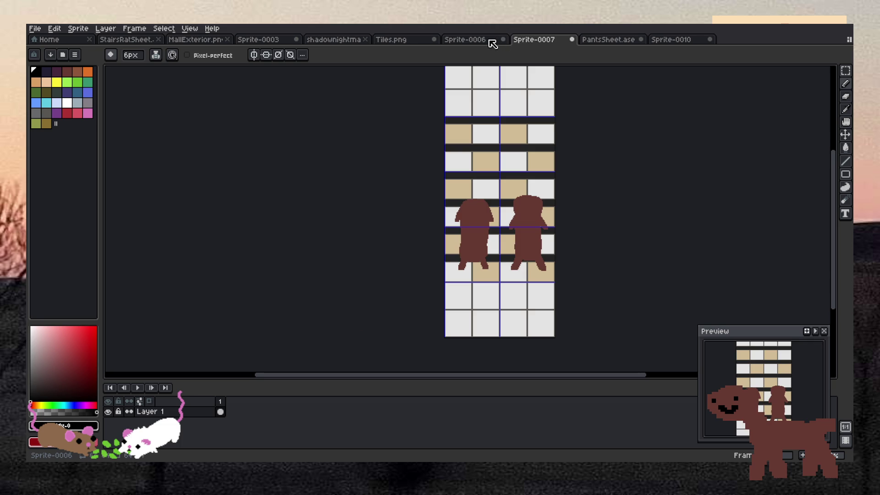
left_click(493, 41)
left_click(541, 41)
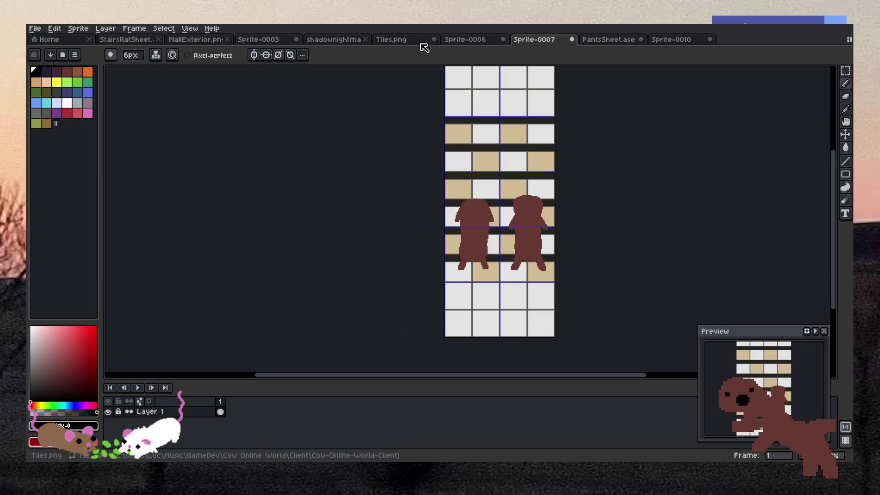
left_click(417, 42)
key("ctrl+s")
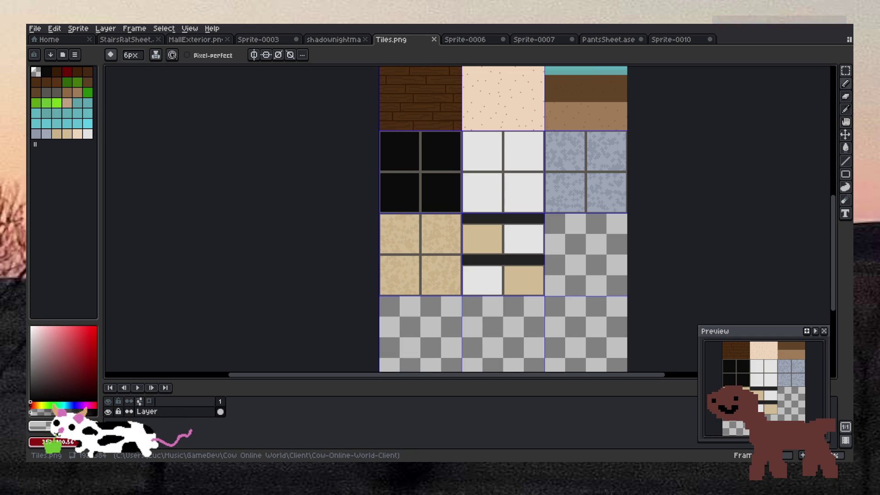
Step: Zoom the Tiles.png canvas, then switch to the Tiled window with the MainHallway map
scroll(485, 218, "down", 1)
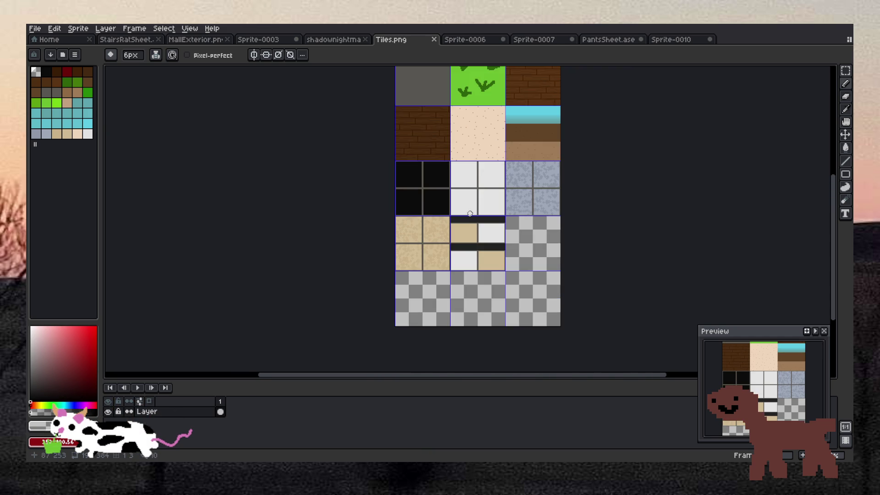
scroll(485, 218, "up", 2)
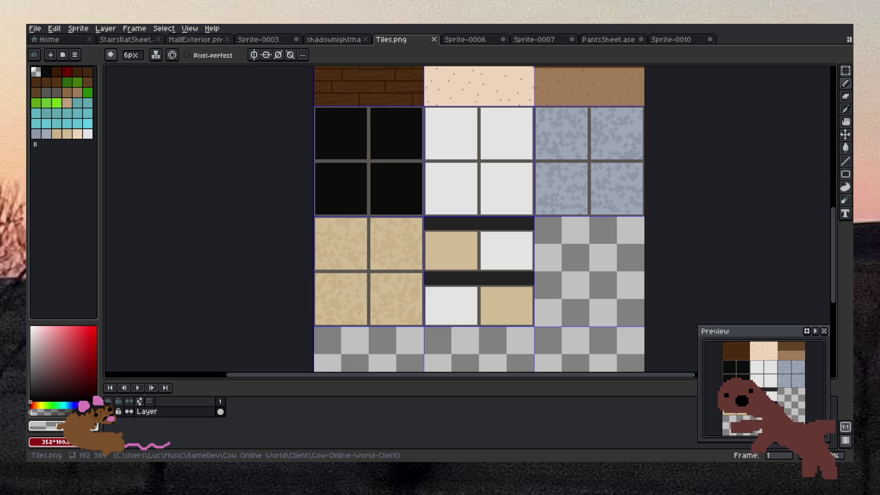
key("alt+Tab")
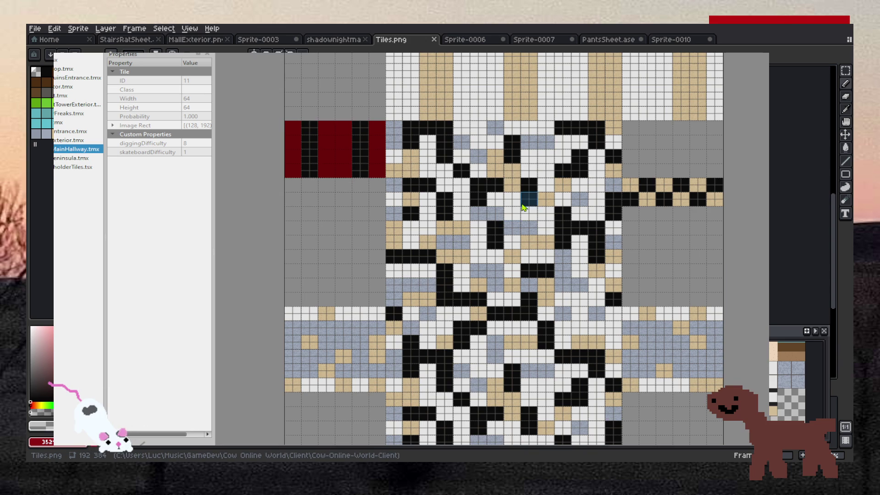
scroll(632, 220, "down", 5)
scroll(673, 222, "up", 5)
scroll(675, 223, "down", 3)
scroll(675, 224, "up", 3)
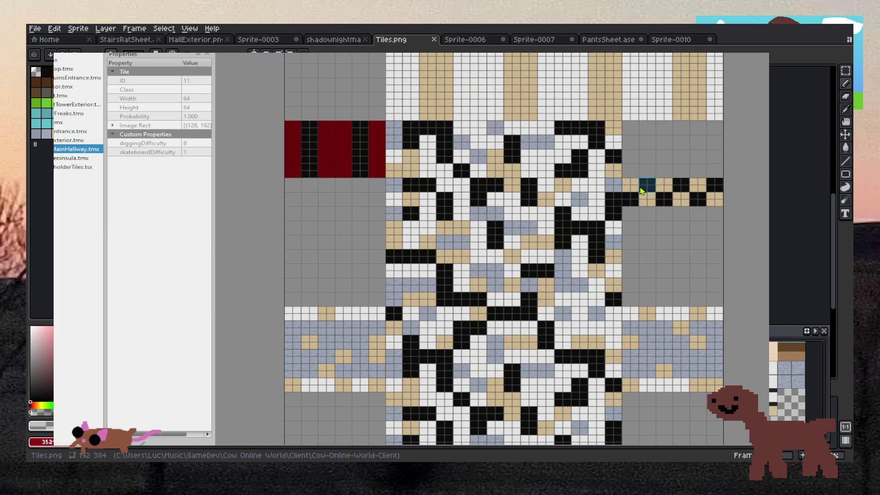
mouse_move(643, 186)
left_mouse_down()
mouse_move(646, 199)
mouse_move(683, 161)
mouse_move(697, 191)
mouse_move(714, 199)
left_mouse_up()
scroll(713, 233, "down", 5)
scroll(713, 234, "up", 5)
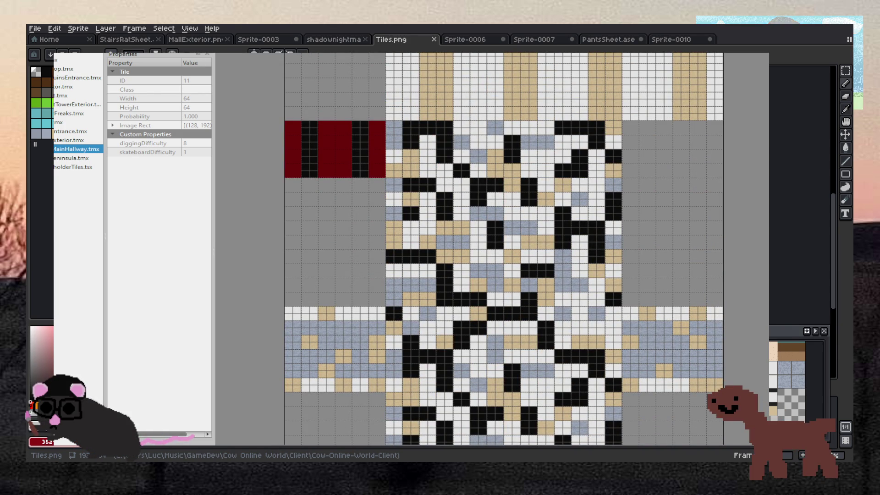
mouse_move(283, 112)
left_mouse_down()
mouse_move(364, 191)
mouse_move(367, 183)
left_mouse_up()
mouse_move(287, 115)
left_mouse_down()
mouse_move(373, 173)
mouse_move(383, 211)
left_mouse_up()
scroll(378, 215, "down", 1)
scroll(378, 217, "up", 1)
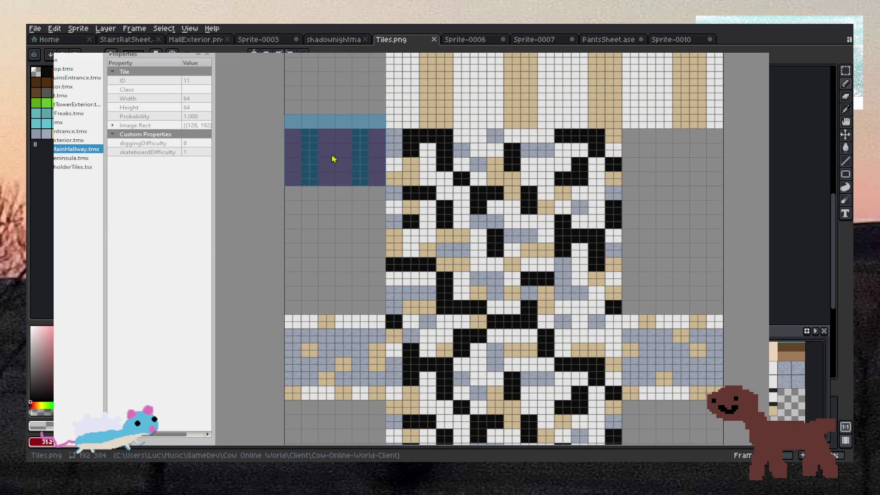
scroll(333, 159, "up", 2)
scroll(333, 158, "up", 2)
scroll(333, 163, "down", 2)
mouse_move(334, 177)
left_mouse_down()
mouse_move(334, 263)
mouse_move(420, 211)
mouse_move(596, 198)
mouse_move(658, 150)
mouse_move(373, 166)
mouse_move(622, 191)
left_mouse_up()
scroll(658, 151, "down", 6)
scroll(658, 147, "up", 3)
scroll(458, 179, "down", 4)
scroll(610, 182, "up", 4)
scroll(620, 185, "down", 2)
scroll(621, 184, "up", 2)
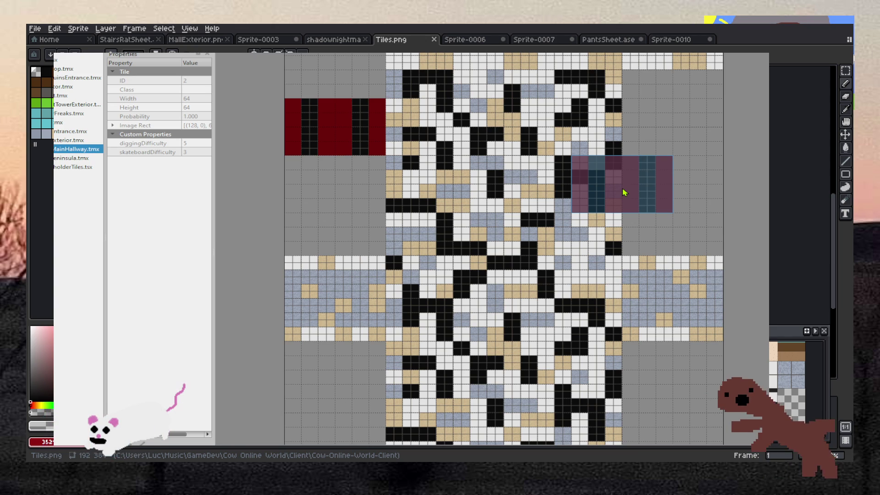
mouse_move(625, 191)
left_mouse_down()
mouse_move(658, 232)
mouse_move(639, 183)
mouse_move(633, 199)
mouse_move(634, 130)
mouse_move(554, 115)
mouse_move(555, 48)
mouse_move(615, 132)
mouse_move(768, 168)
mouse_move(690, 168)
mouse_move(752, 201)
mouse_move(704, 230)
mouse_move(730, 227)
mouse_move(731, 281)
mouse_move(683, 281)
mouse_move(762, 324)
mouse_move(719, 341)
mouse_move(682, 343)
left_mouse_up()
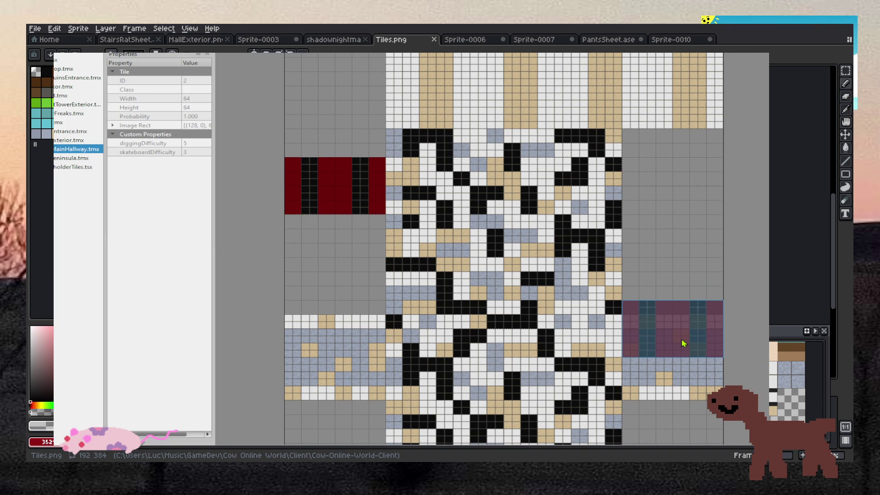
key("Escape")
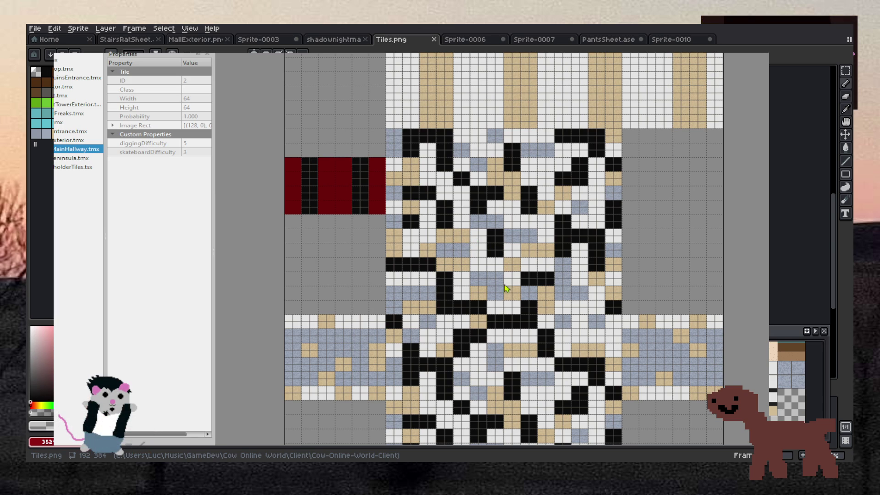
key("ctrl+Tab")
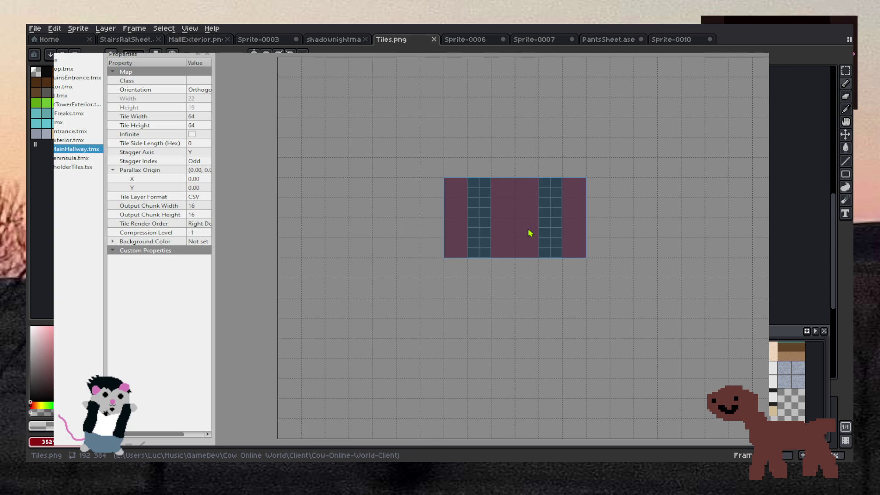
Step: Select the blue-gray floor tile block in the Tiles.png tileset
scroll(528, 238, "down", 2)
scroll(529, 219, "up", 1)
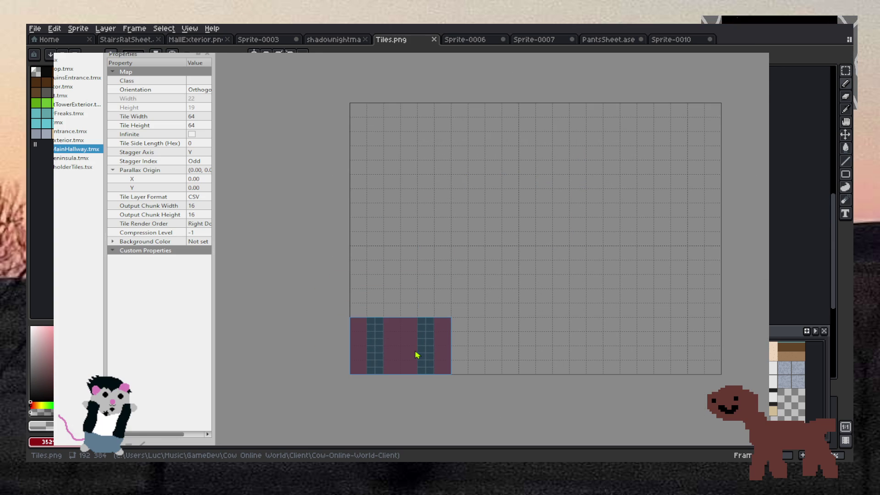
key("ctrl+Tab")
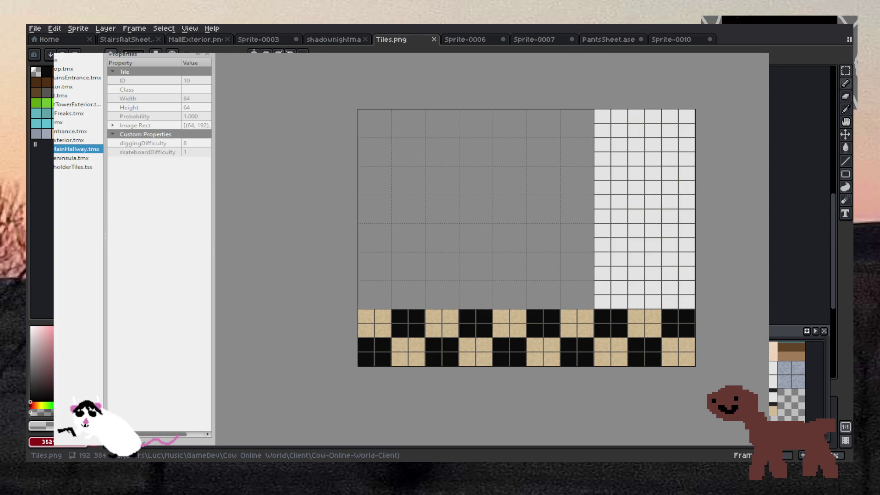
key("ctrl+Tab")
left_click(491, 118)
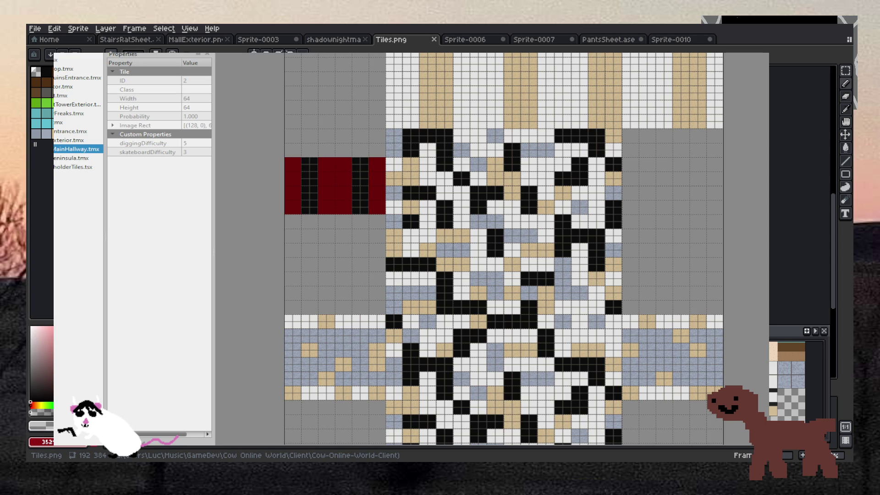
mouse_move(625, 318)
left_mouse_down()
mouse_move(671, 334)
mouse_move(719, 396)
left_mouse_up()
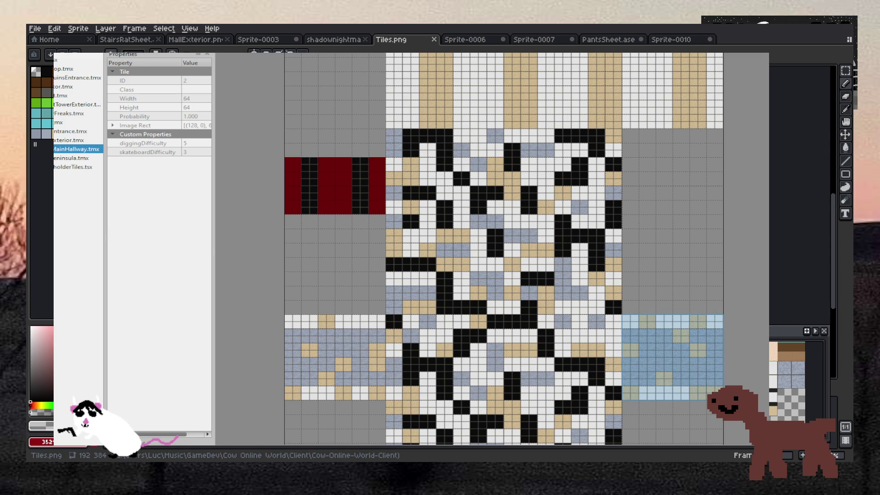
Step: Stamp the floor block four times along the map's bottom, left to right edge
key("ctrl+Tab")
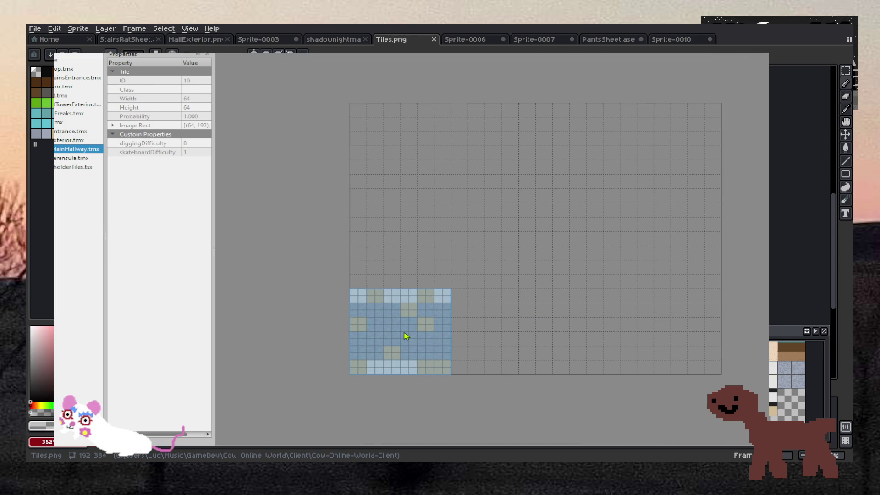
left_click(406, 336)
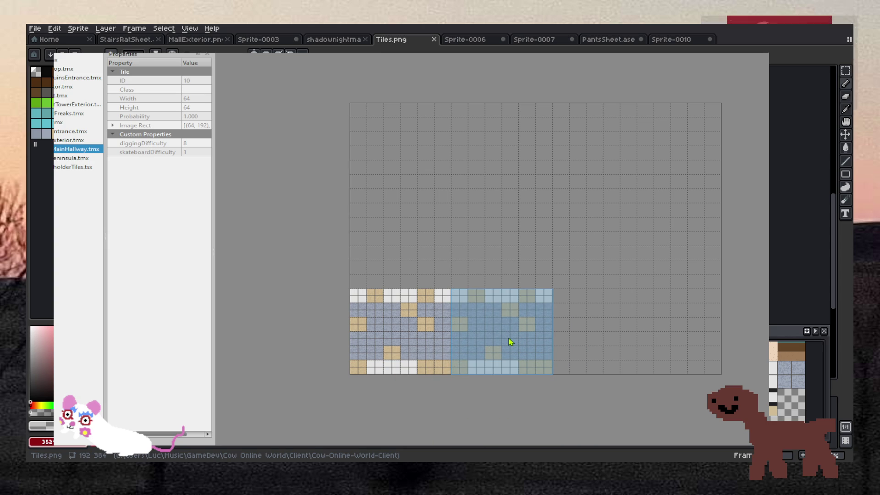
left_click(510, 341)
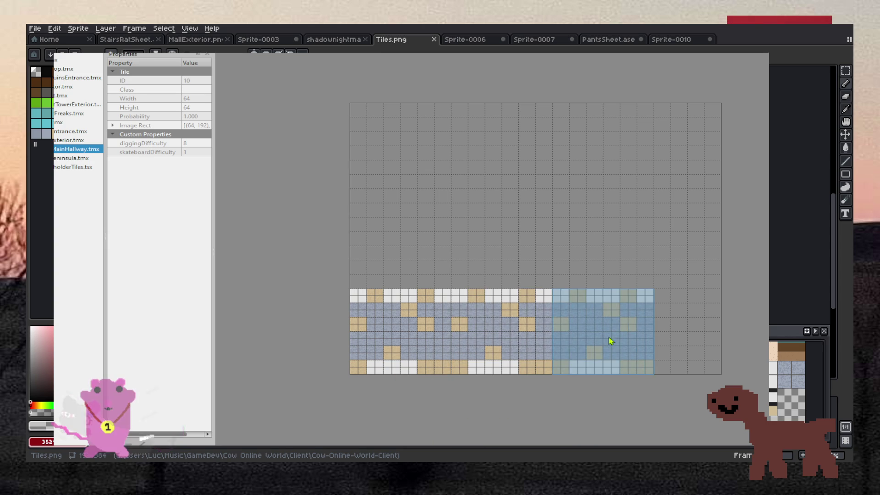
left_click(620, 341)
left_click(722, 339)
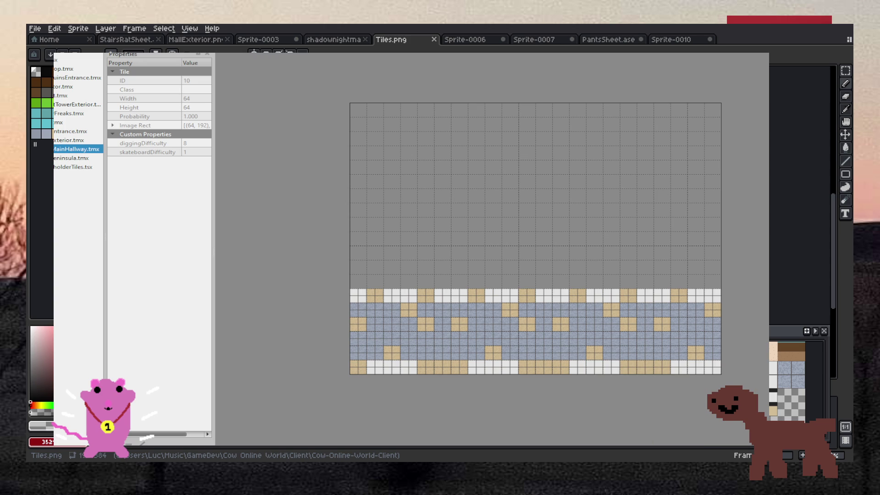
Step: Paint the floor's top and bottom rows white and the leftover tan tiles blue
left_click_drag(715, 368, 354, 368)
mouse_move(355, 296)
left_mouse_down()
mouse_move(728, 295)
mouse_move(709, 315)
mouse_move(324, 308)
mouse_move(667, 329)
left_mouse_up()
left_click_drag(701, 351, 362, 348)
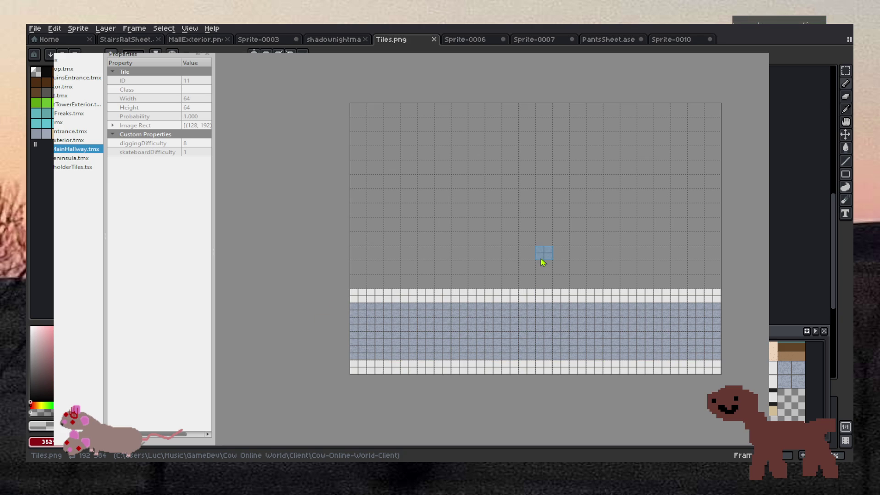
Step: Paint a striped tile column up from the floor, cap it with white tiles, then return to Aseprite
right_click(694, 295)
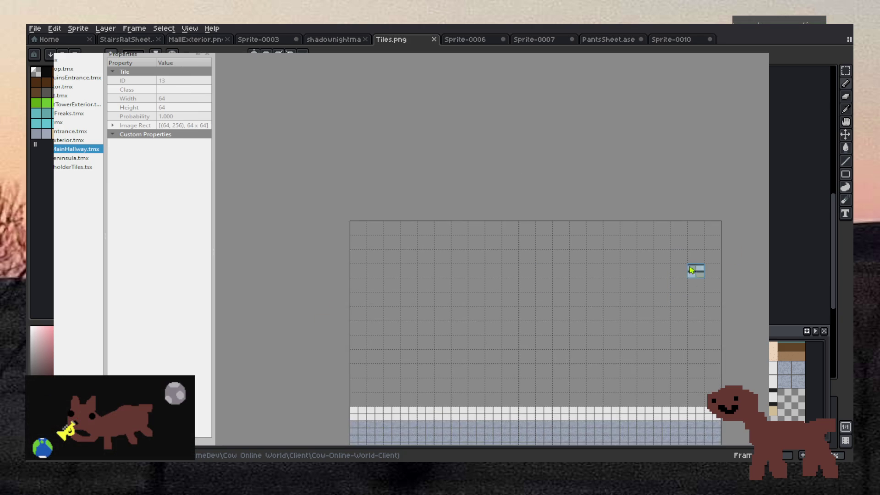
left_click(683, 282)
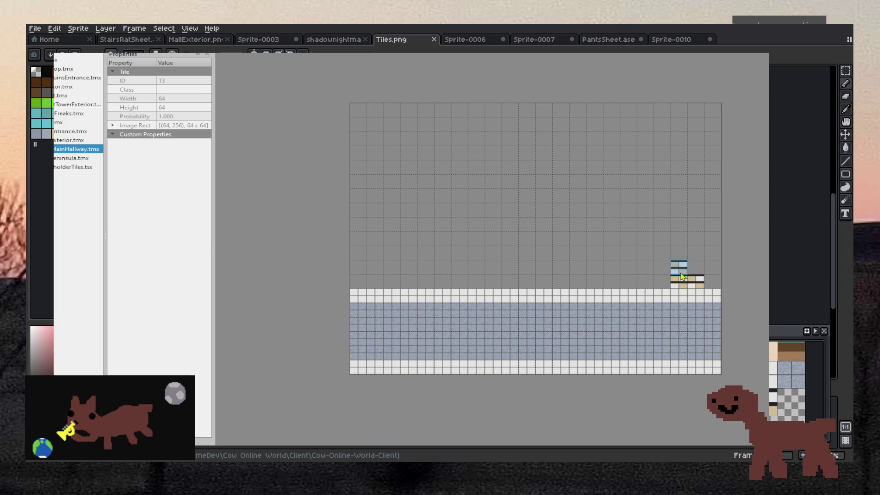
mouse_move(688, 272)
left_mouse_down()
mouse_move(679, 216)
mouse_move(694, 191)
mouse_move(679, 192)
left_mouse_up()
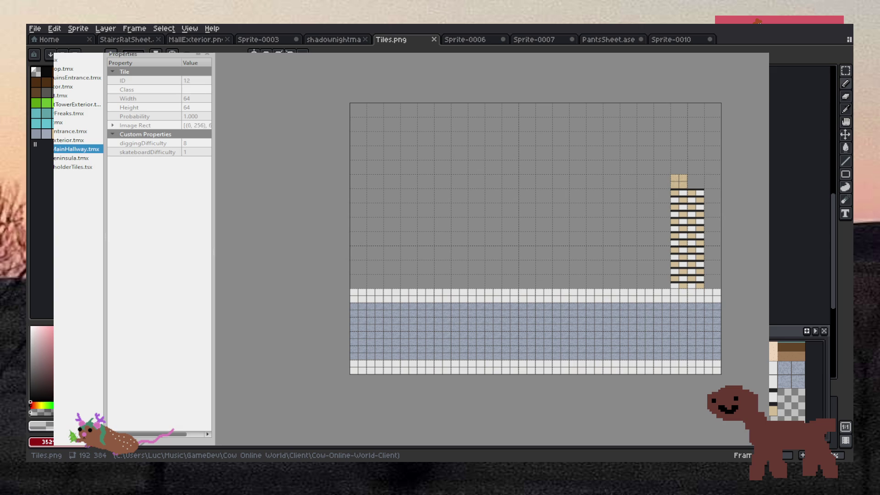
left_click(695, 181)
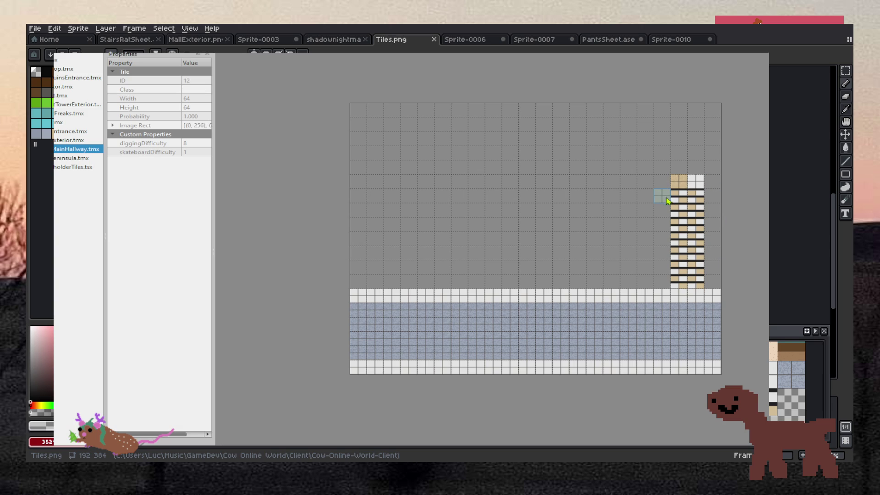
left_click(661, 179)
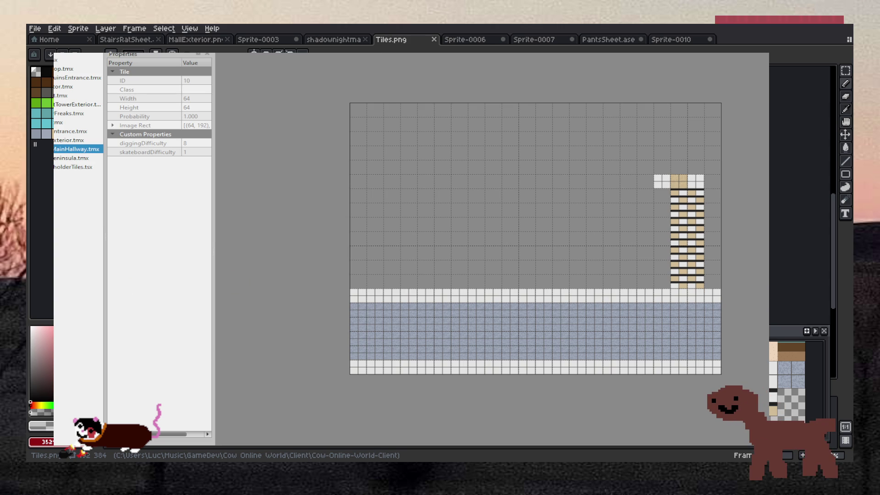
key("alt+Tab")
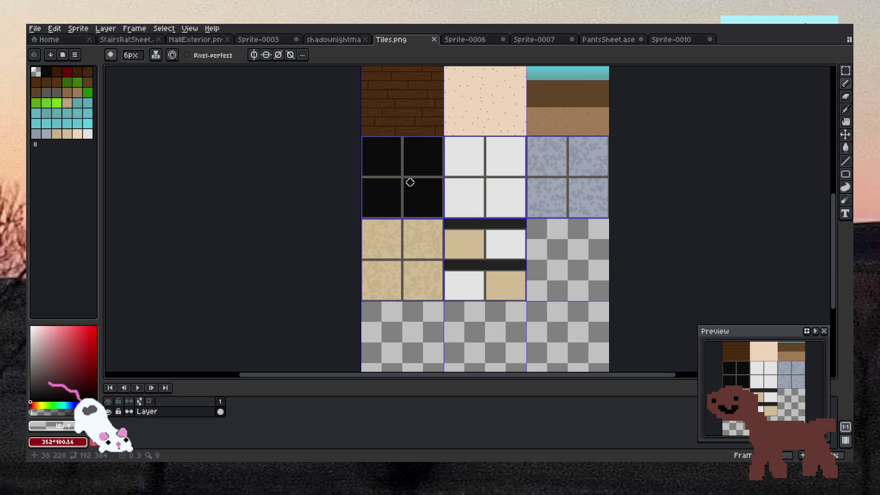
Step: Look over the Sprite-0007 mock-up and Tiles.png, then settle on the Sprite-0006 tile document
left_click(479, 42)
left_click(529, 43)
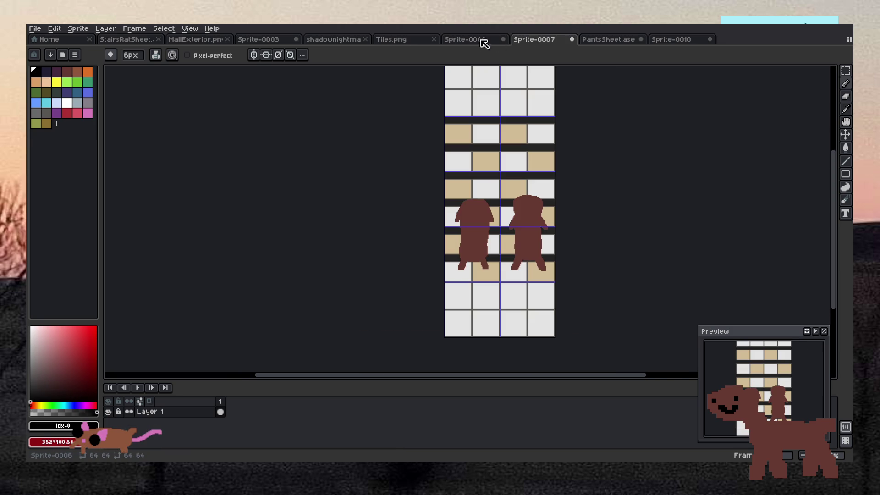
scroll(458, 112, "down", 4)
scroll(459, 103, "up", 4)
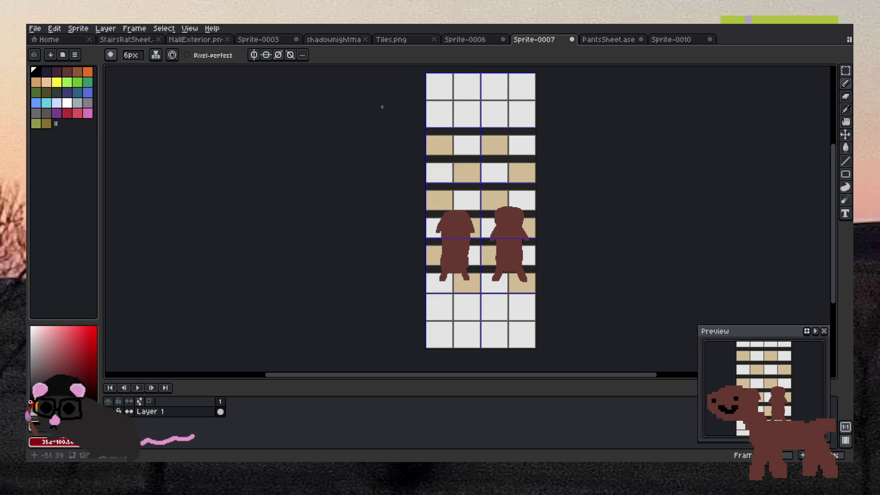
left_click(401, 40)
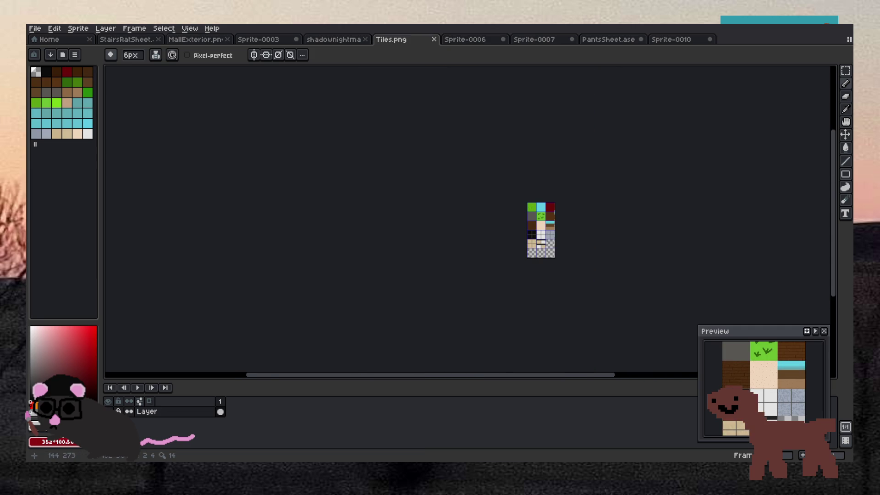
left_click(475, 39)
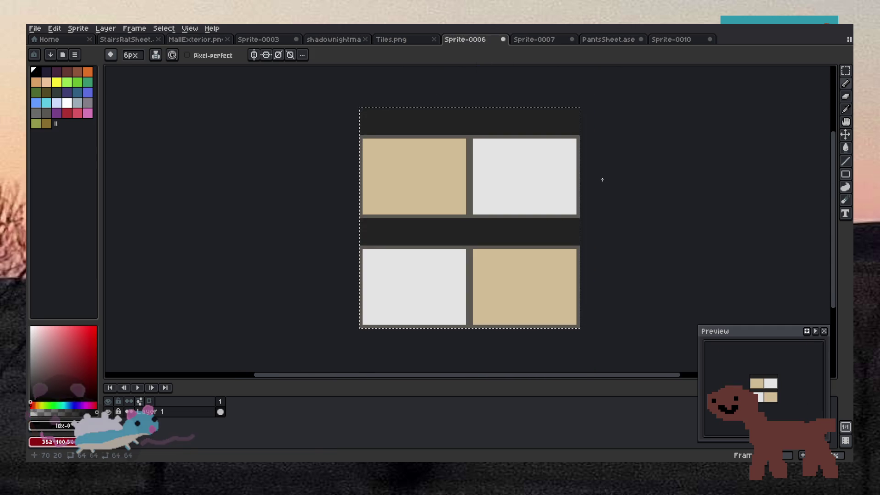
Step: Clear the Sprite-0006 canvas and fill it with the light grey sampled from the white square
key("i")
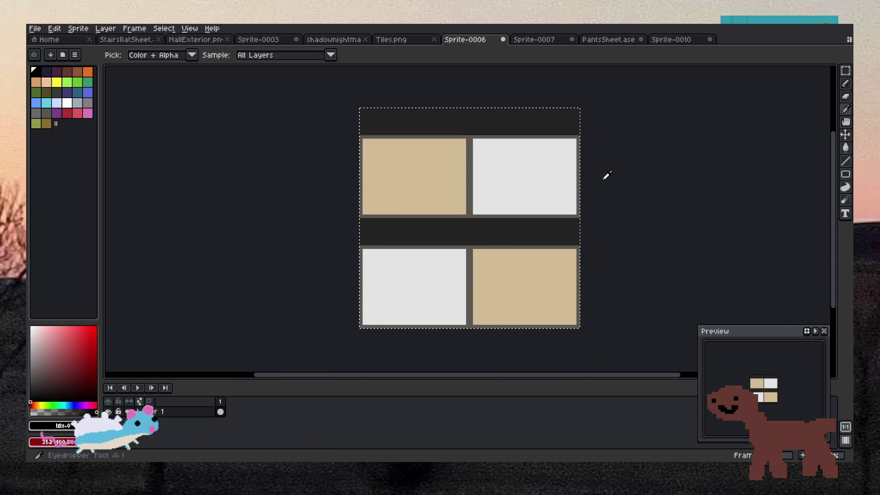
left_click(545, 180)
key("Delete")
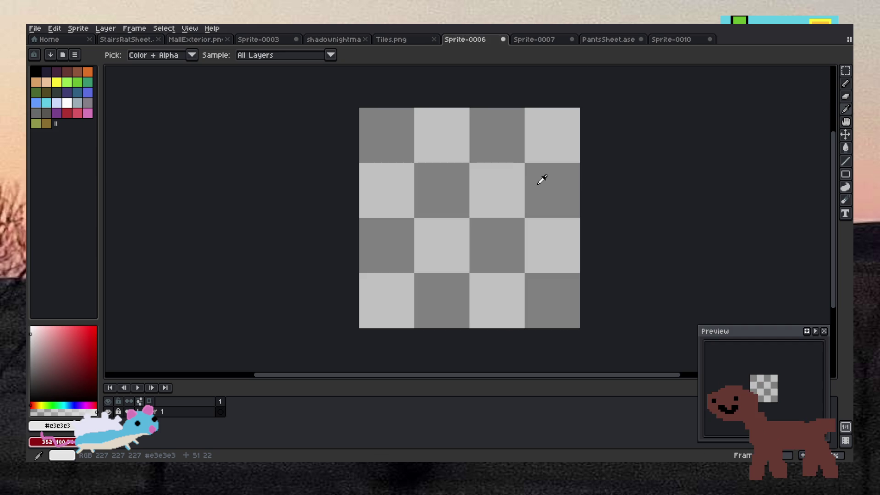
key("g")
left_click(480, 192)
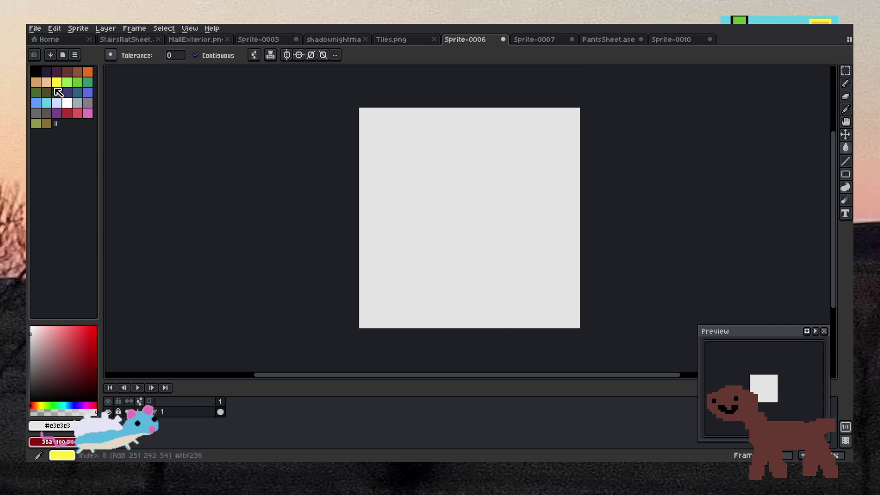
Step: Draw straight dark orange lines up the tile's left and right edges
left_click(35, 71)
key("e")
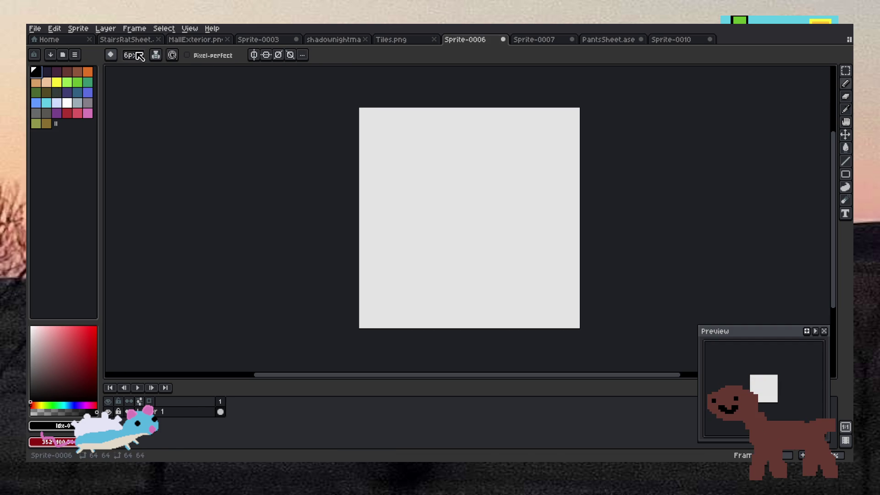
left_click(141, 54)
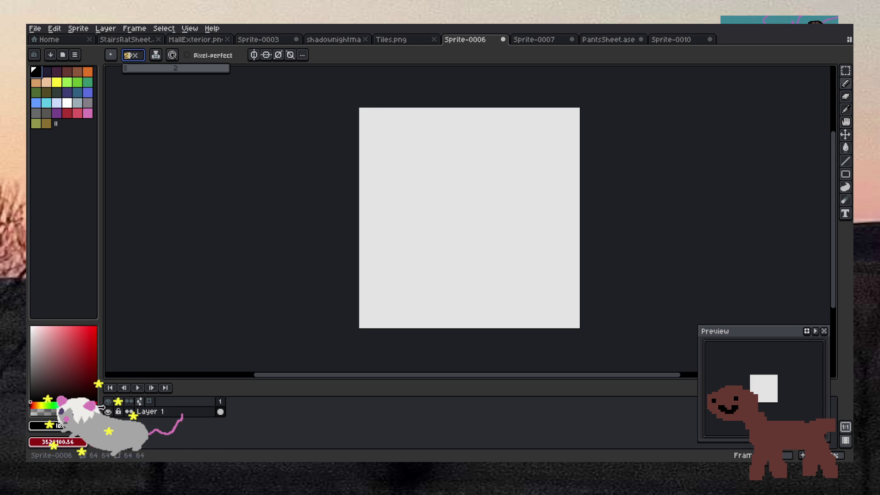
left_click(34, 405)
left_click(97, 357)
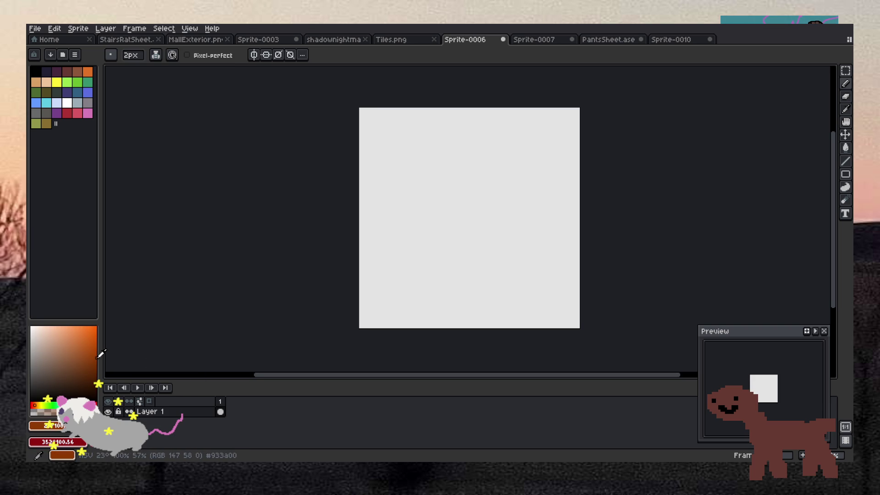
left_click_drag(369, 325, 372, 111)
key("ctrl+z")
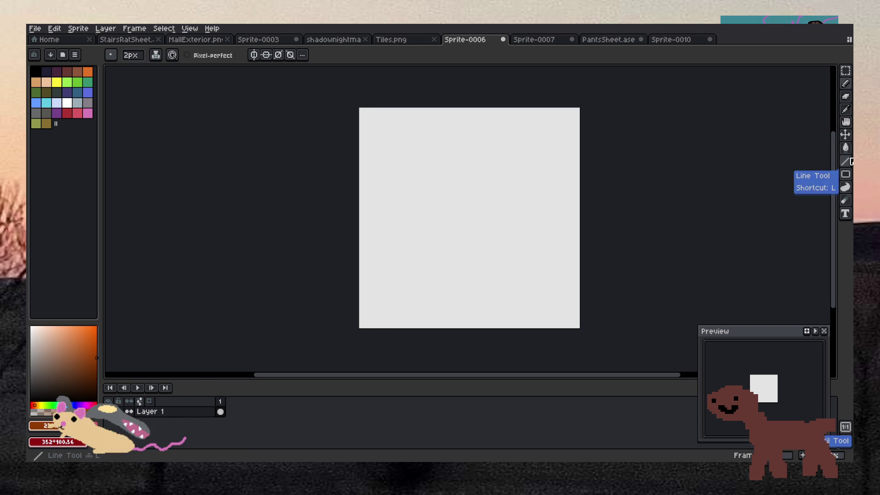
left_click(845, 160)
mouse_move(368, 326)
left_mouse_down()
mouse_move(375, 90)
mouse_move(366, 94)
left_mouse_up()
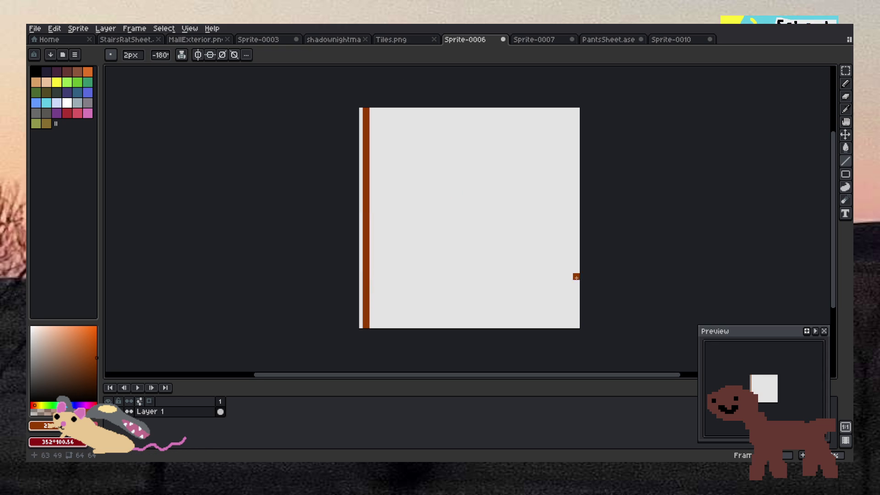
left_click_drag(573, 327, 574, 99)
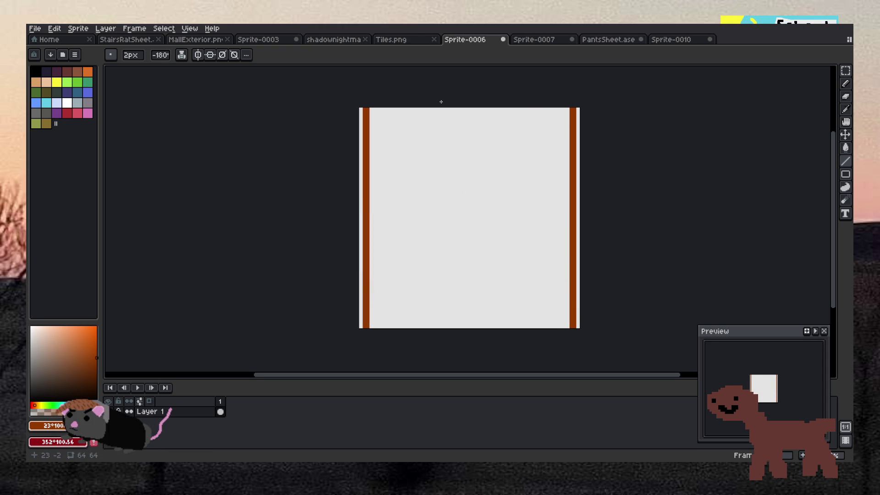
Step: Fill the tile interior and the thin left and right edge strips with dark grey
left_click(445, 218)
key("i")
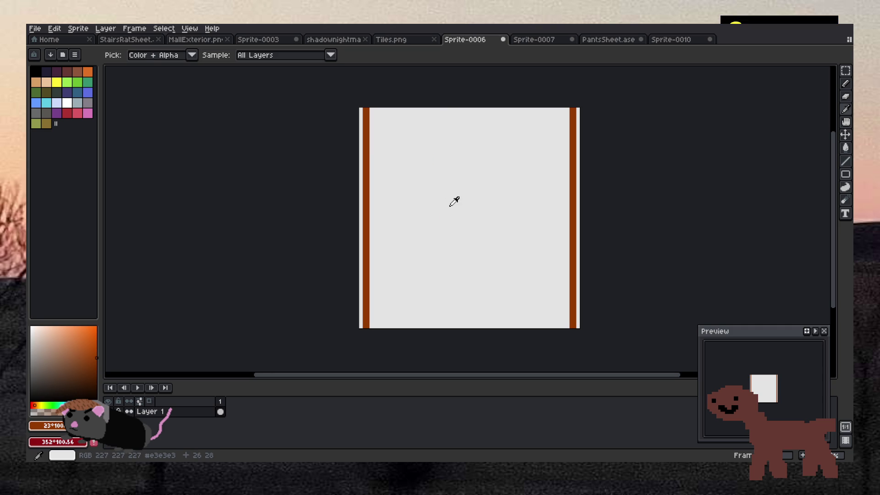
left_click(454, 200)
left_click(35, 381)
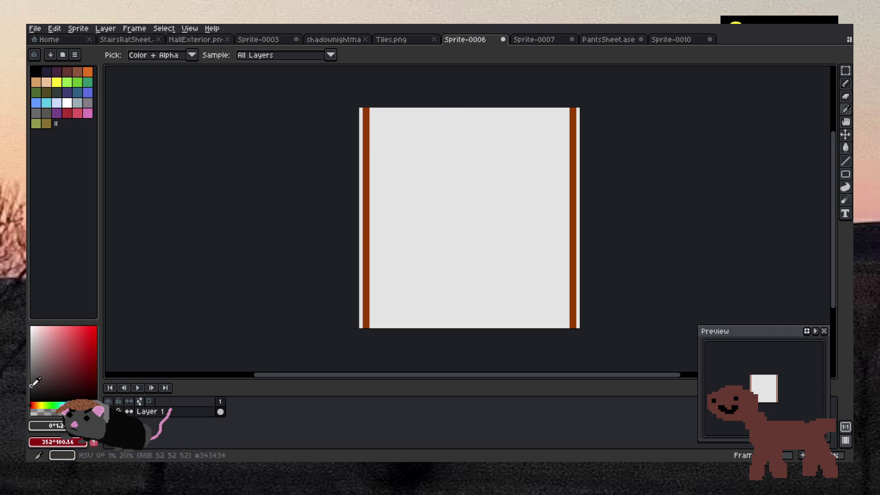
key("g")
left_click(477, 209)
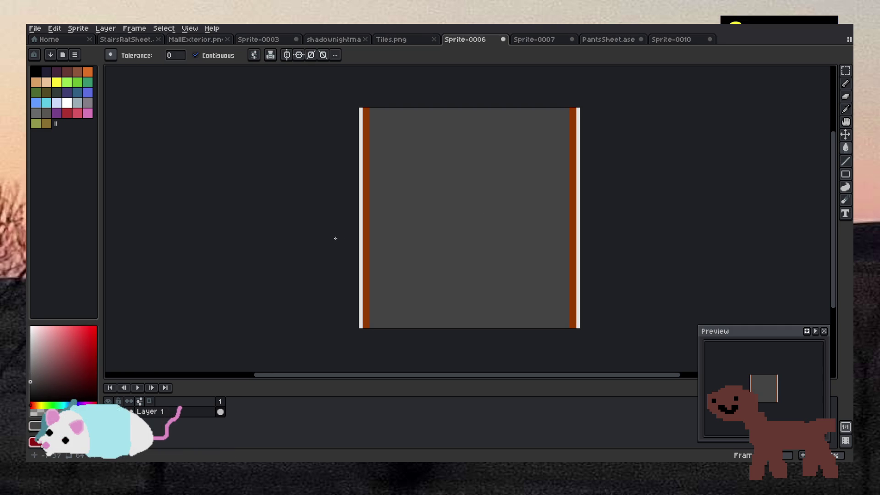
left_click(361, 224)
left_click(577, 219)
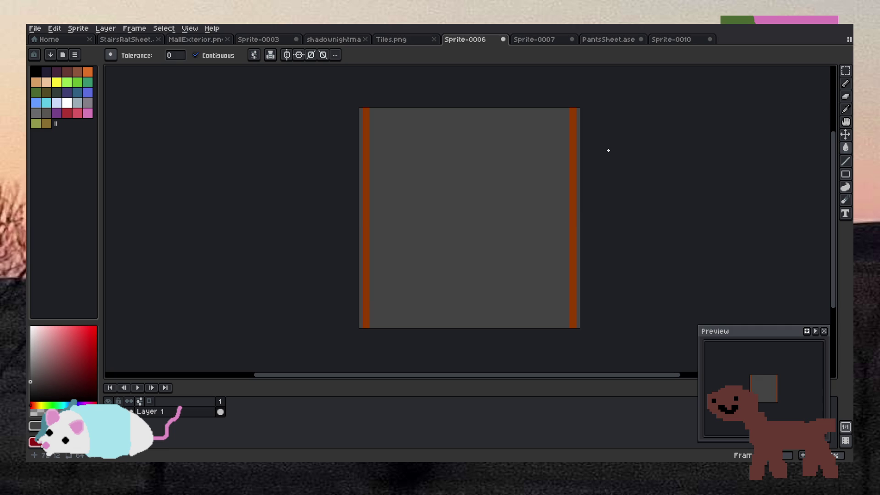
Step: Fill the left and right edge strips with a brighter orange
key("i")
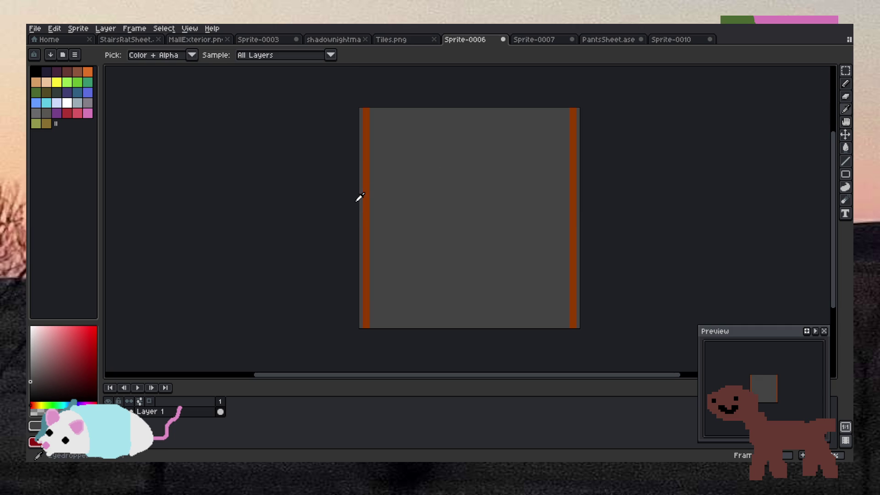
left_click(365, 188)
left_click(846, 160)
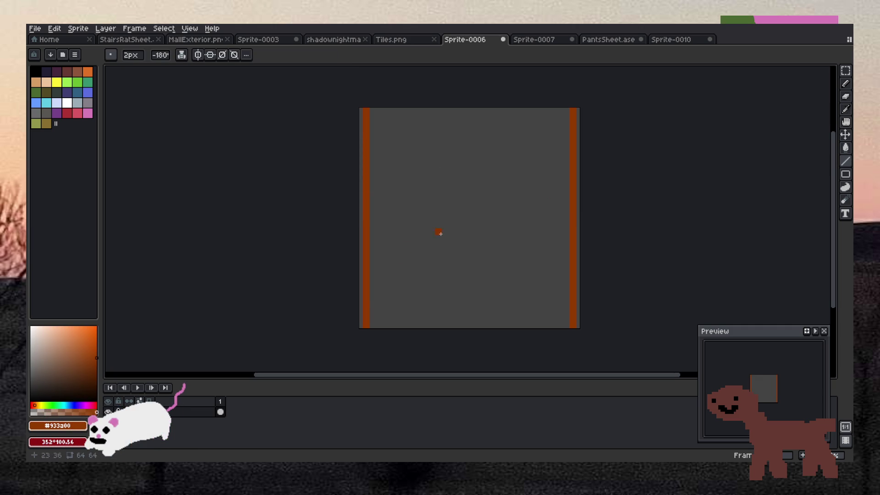
left_click_drag(376, 326, 375, 101)
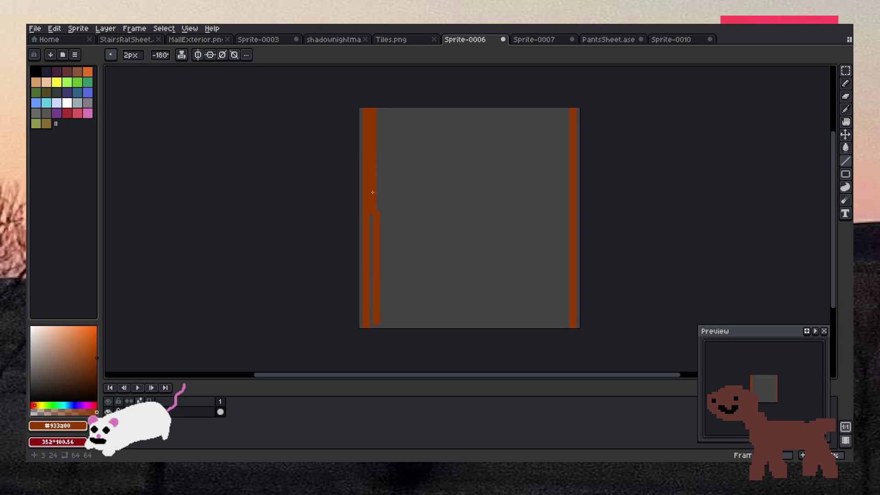
key("ctrl+z")
left_click(96, 347)
key("g")
left_click(367, 239)
left_click(573, 277)
Step: Thicken the orange strip on the right edge and select the whole tile
key("l")
mouse_move(373, 327)
left_mouse_down()
mouse_move(383, 116)
mouse_move(373, 114)
left_mouse_up()
key("ctrl+z")
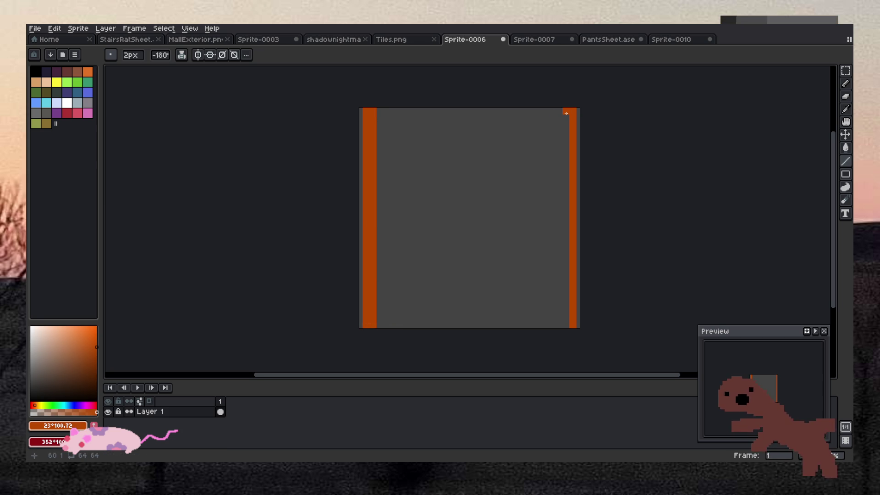
left_click_drag(569, 111, 569, 327)
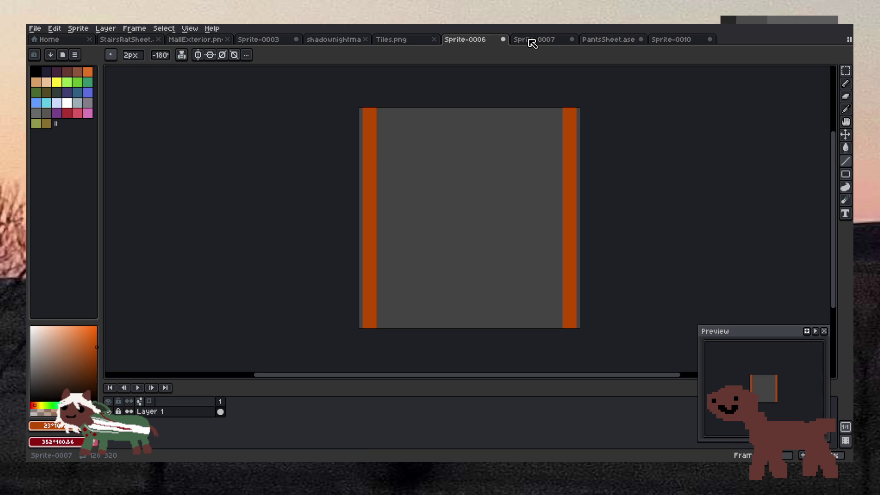
key("ctrl+a")
Step: Paste the grey orange-edged tile into Tiles.png's third-row right cell and save the sheet
left_click(411, 45)
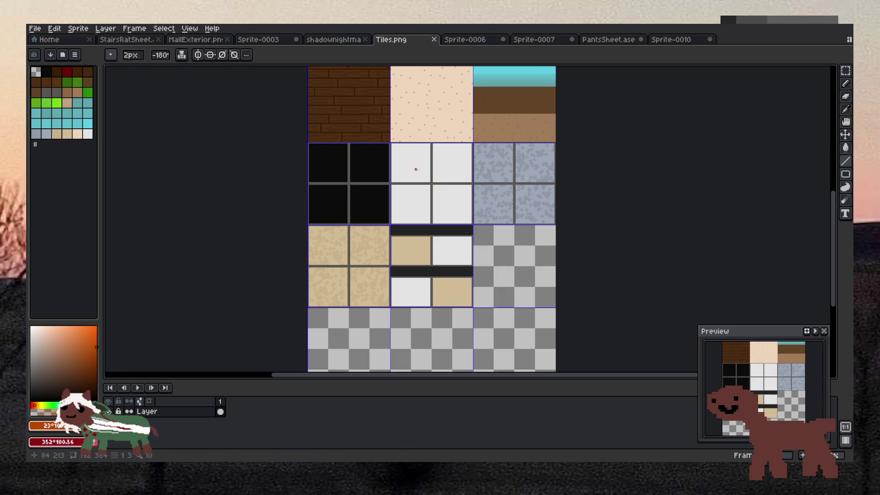
key("ctrl+v")
mouse_move(373, 236)
left_mouse_down()
mouse_move(483, 290)
mouse_move(535, 287)
left_mouse_up()
left_click(589, 276)
key("ctrl+s")
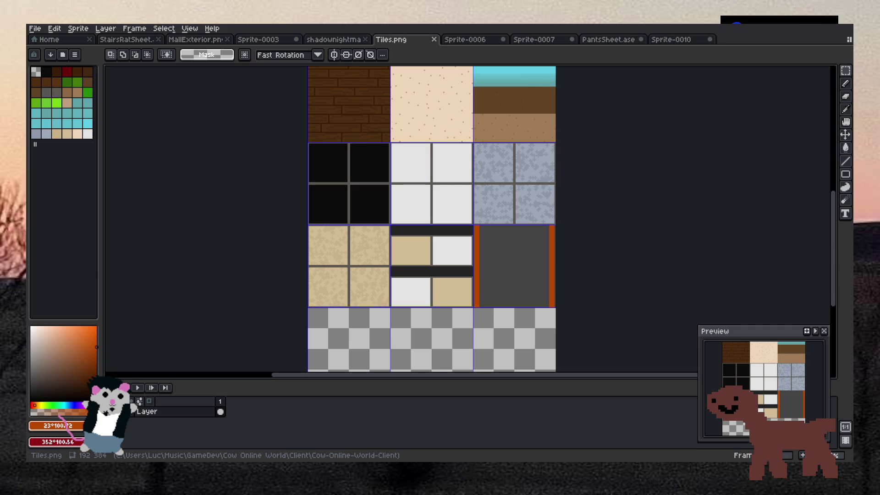
key("alt+Tab")
key("alt+Tab")
key("alt+Tab")
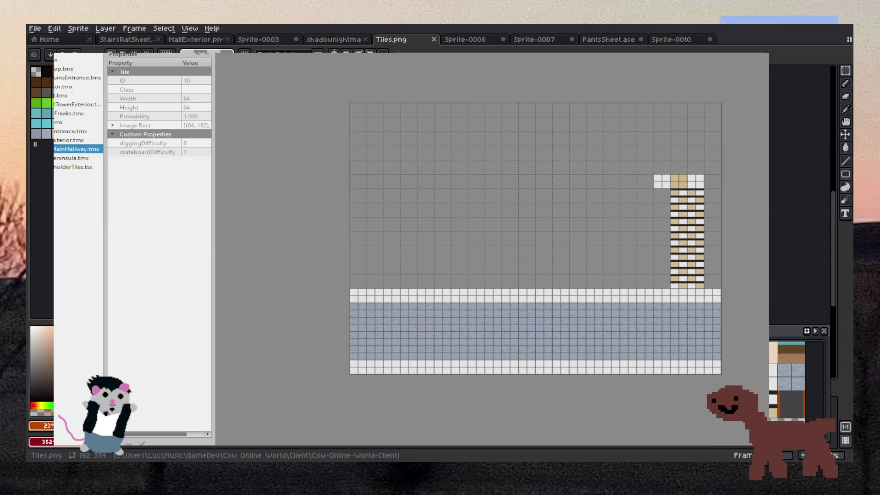
Step: Stamp the new dark tile up the column beside the tan-and-white tiles, then resave the sheet to reload it
left_click_drag(662, 280, 662, 192)
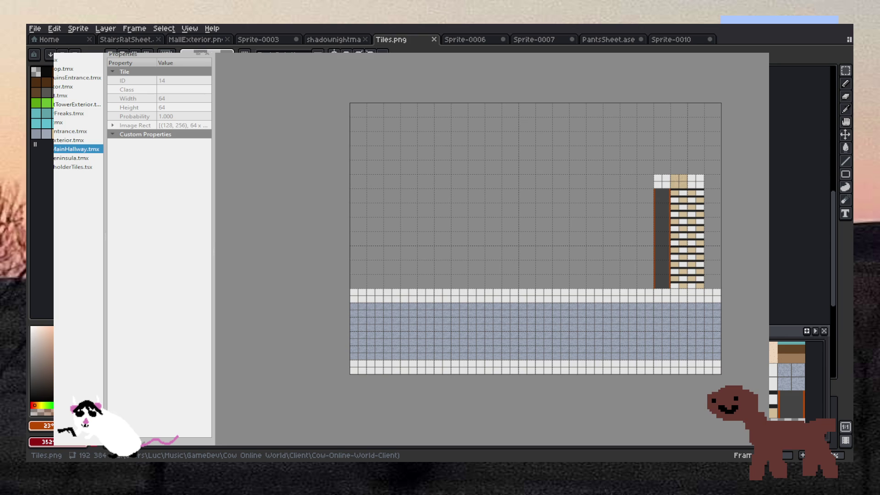
scroll(748, 255, "up", 1)
scroll(750, 266, "down", 1)
scroll(720, 354, "up", 3)
scroll(693, 364, "down", 1)
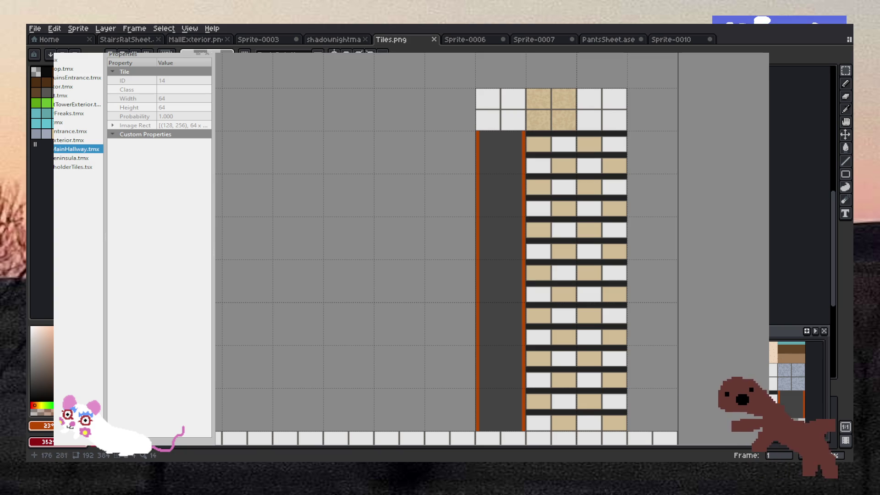
key("g")
key("ctrl+s")
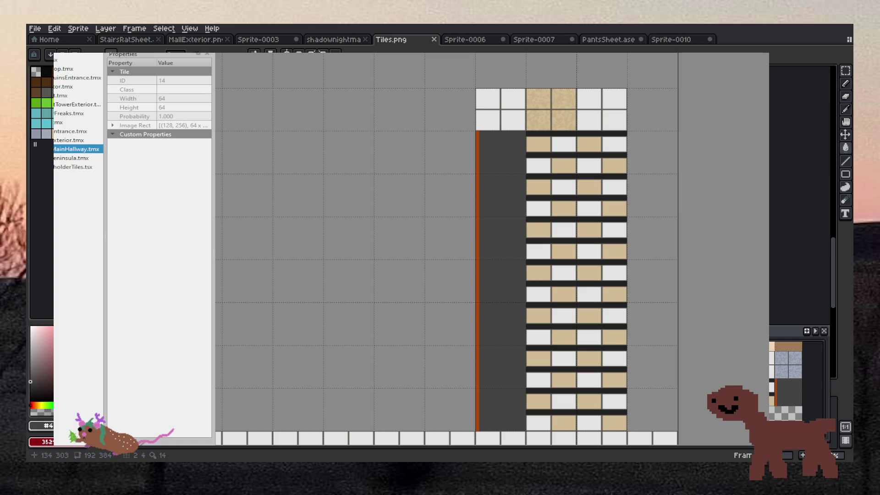
left_click(477, 275, "alt")
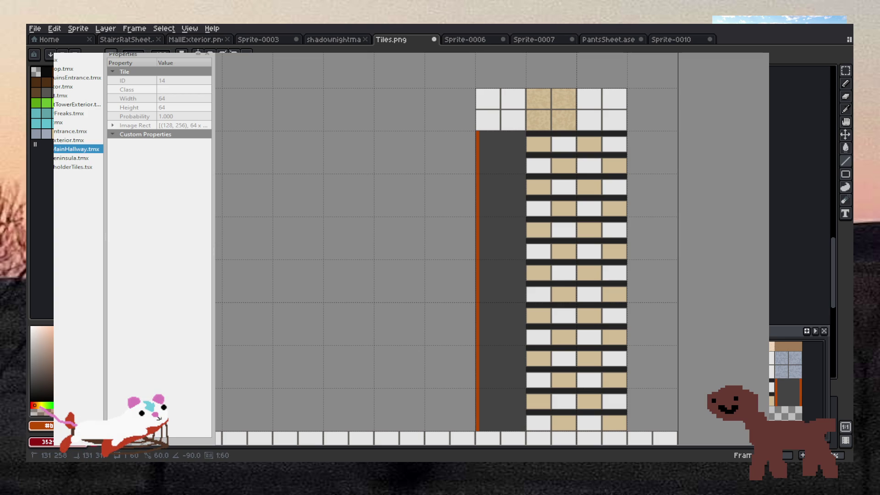
Step: Draw an orange vertical line down the tile's right edge in Aseprite
left_click_drag(523, 132, 522, 430)
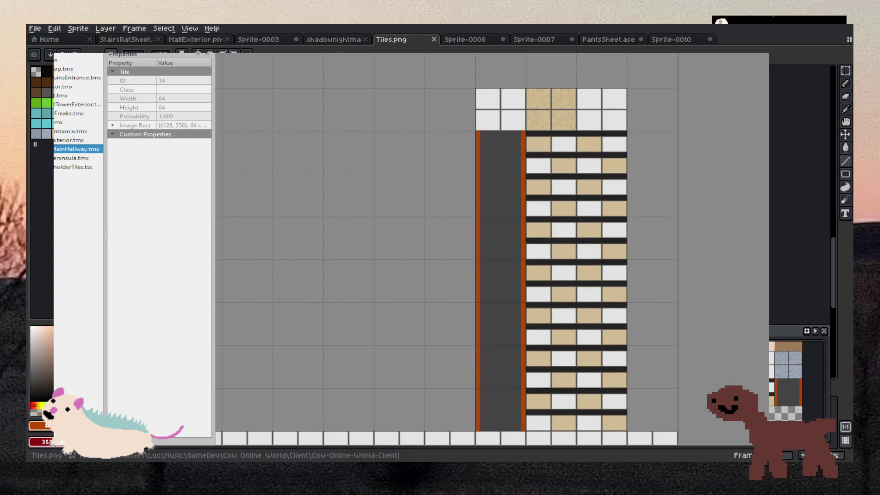
Step: Recolour both orange edge strips of the tile yellow and save the sheet
left_click(39, 405)
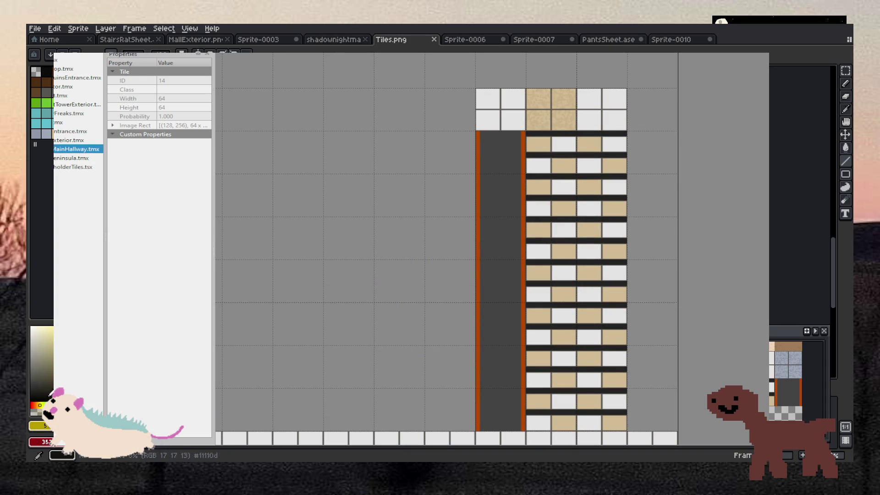
key("g")
left_click(776, 392)
left_click(801, 392)
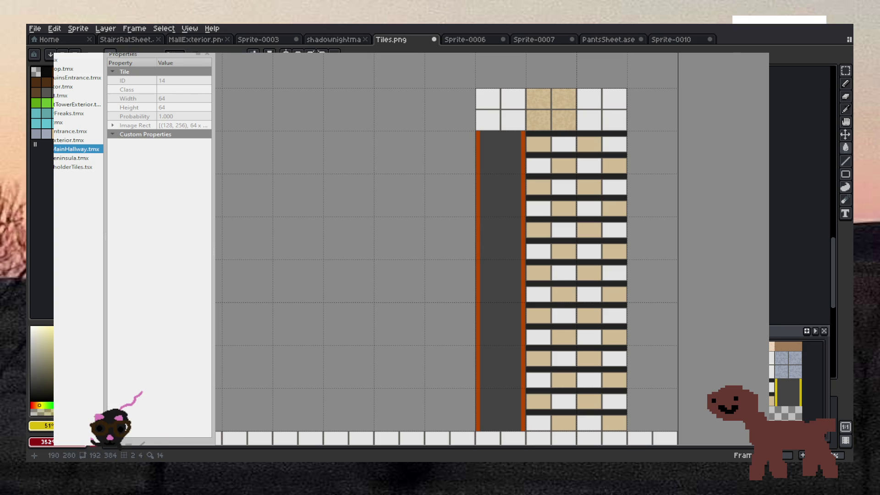
key("ctrl+s")
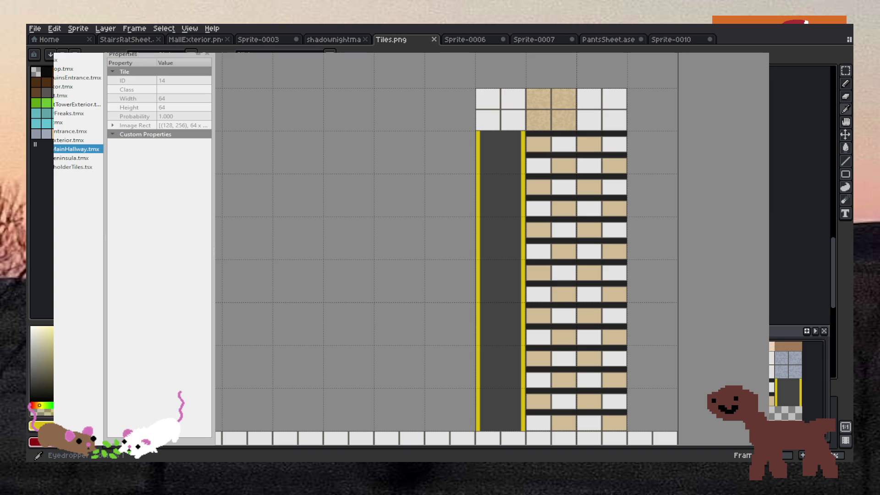
Step: Draw a thin dark grey horizontal line across the tile
left_click(32, 387)
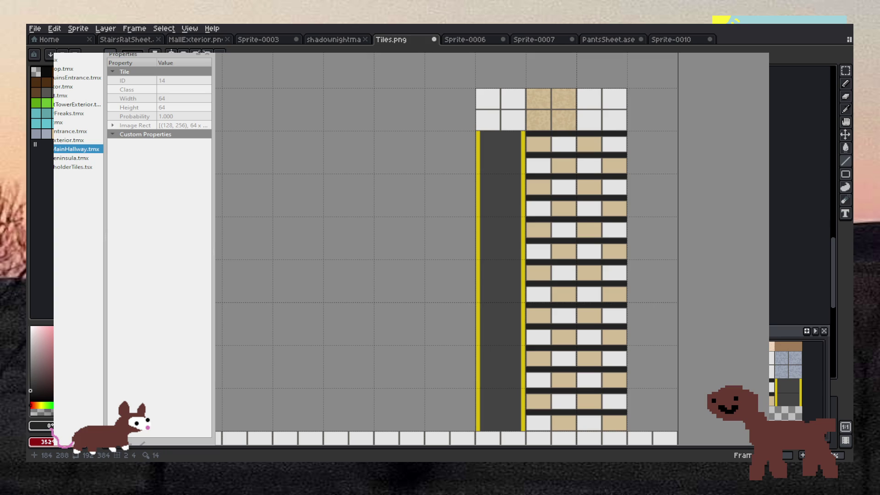
left_click_drag(272, 184, 297, 185)
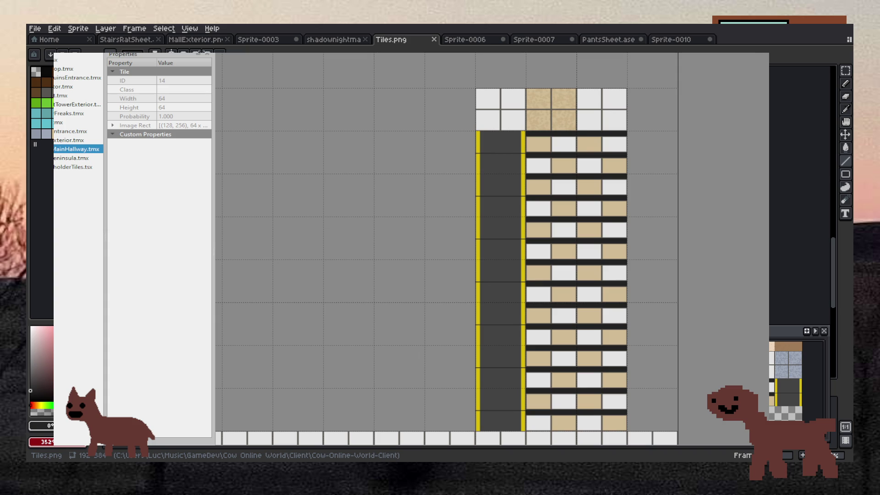
scroll(504, 275, "down", 3)
Step: Hide the grid, draw a horizontal line across the dark floor tile, and save Tiles.png to check it
scroll(527, 279, "up", 3)
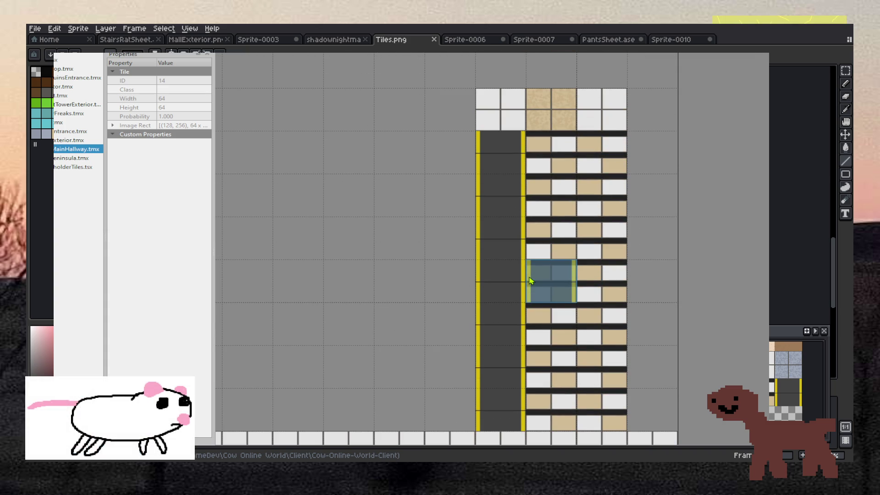
scroll(529, 280, "down", 2)
scroll(529, 280, "up", 2)
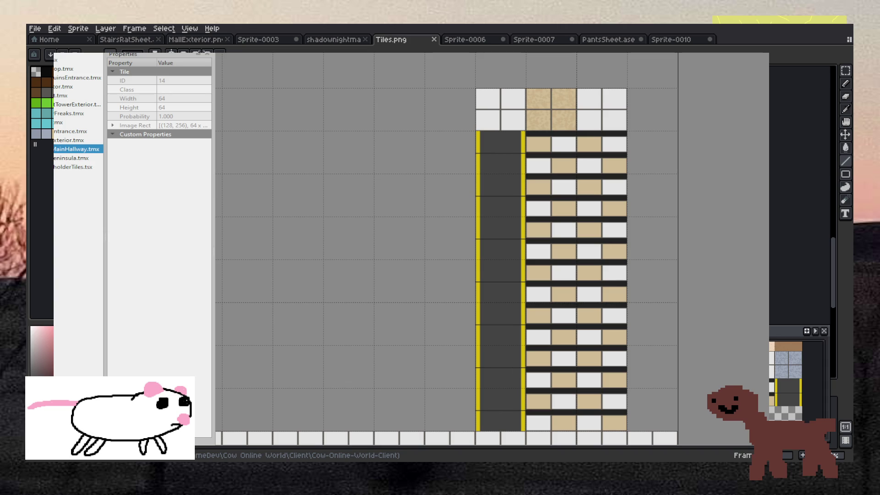
key("ctrl+apostrophe")
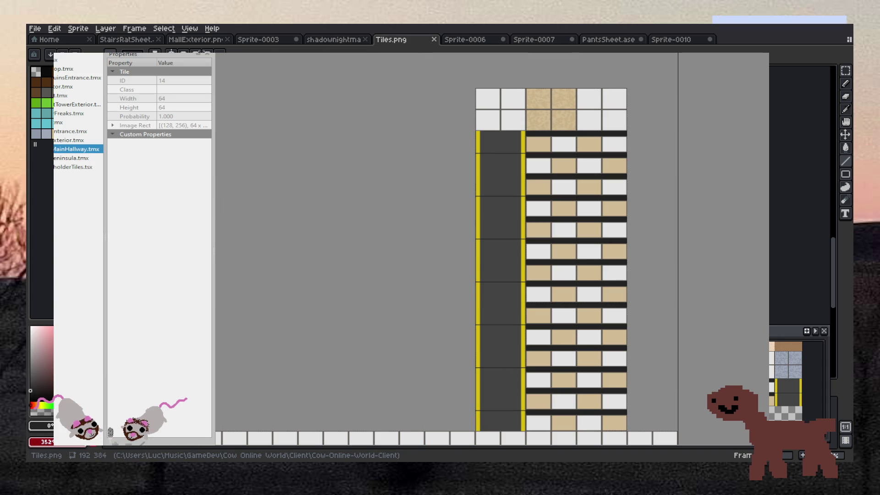
left_click_drag(577, 290, 610, 290)
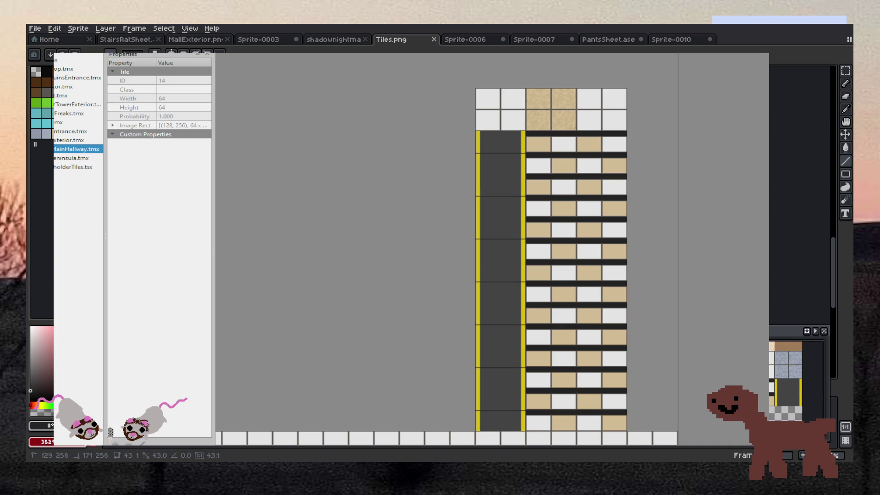
key("ctrl+s")
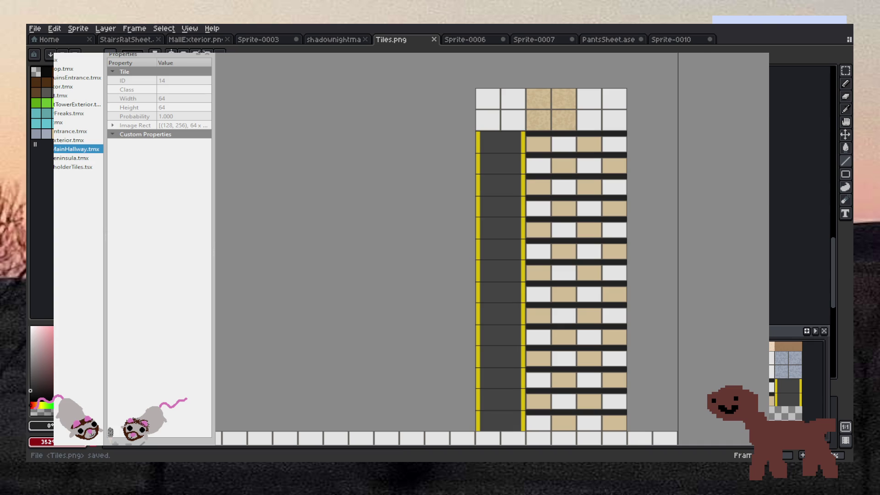
key("alt+Tab")
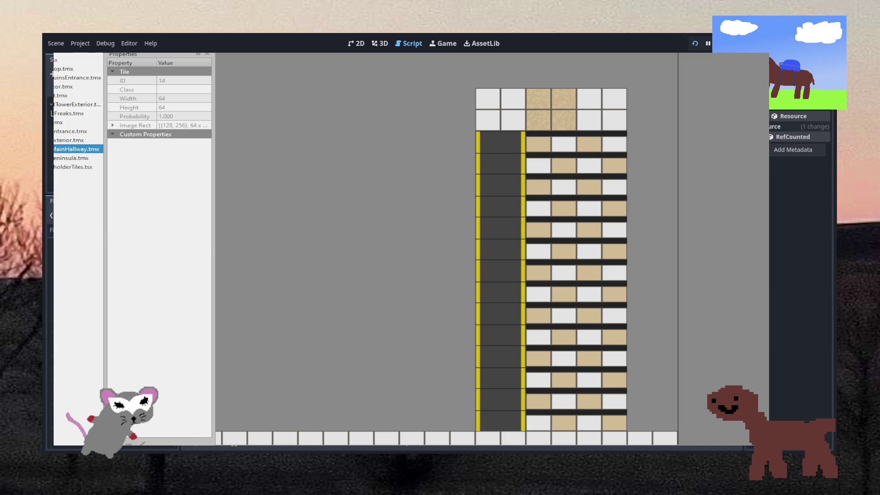
key("alt+Tab")
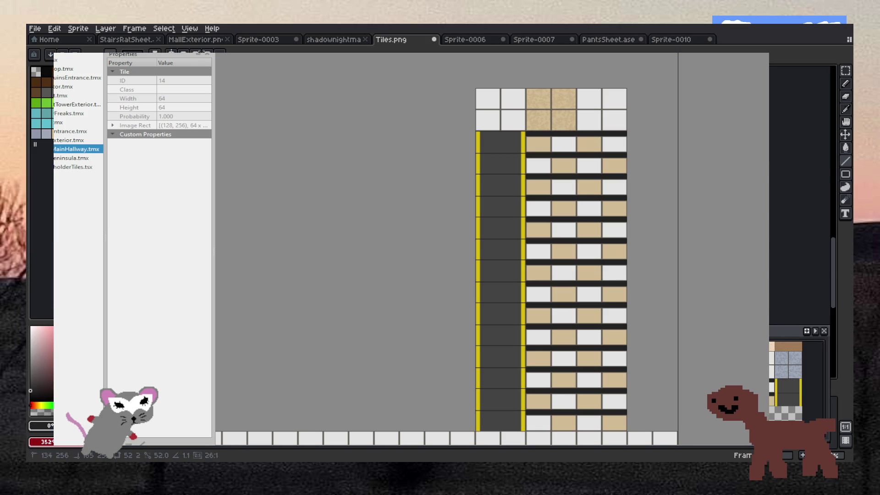
Step: Paint over the horizontal seams in the dark column with fill and line tools, then save Tiles.png
key("ctrl+s")
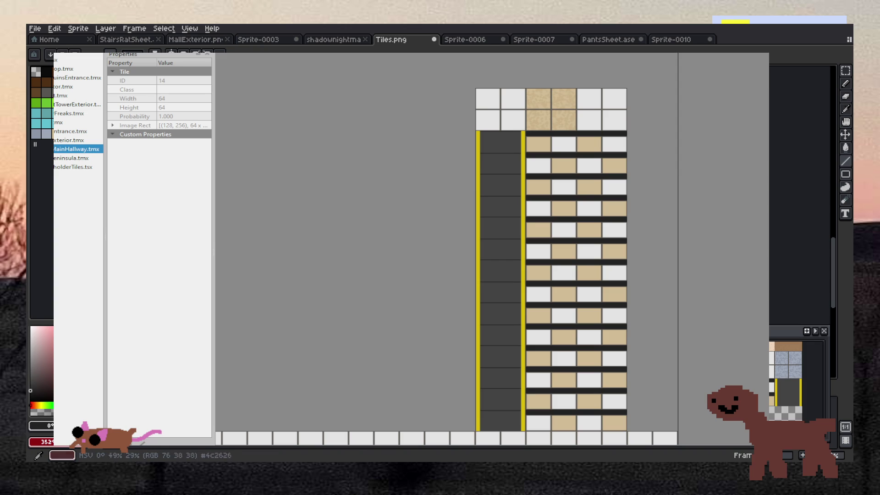
key("g")
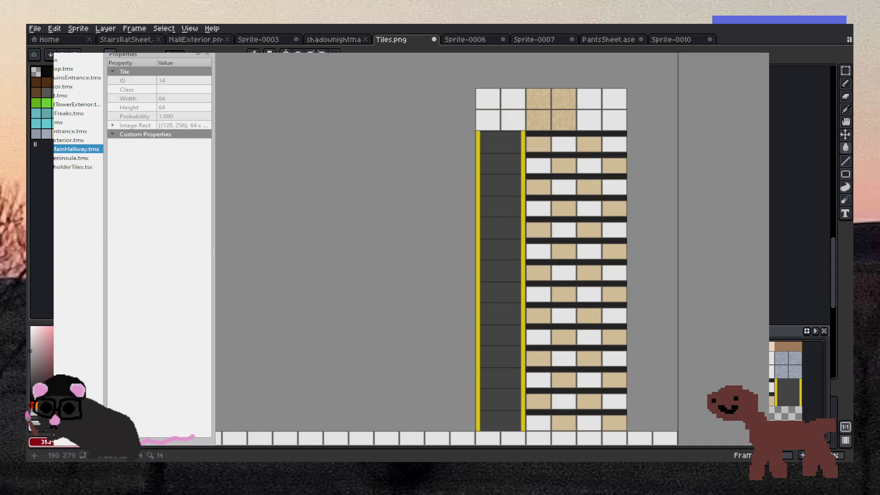
key("l")
key("shift")
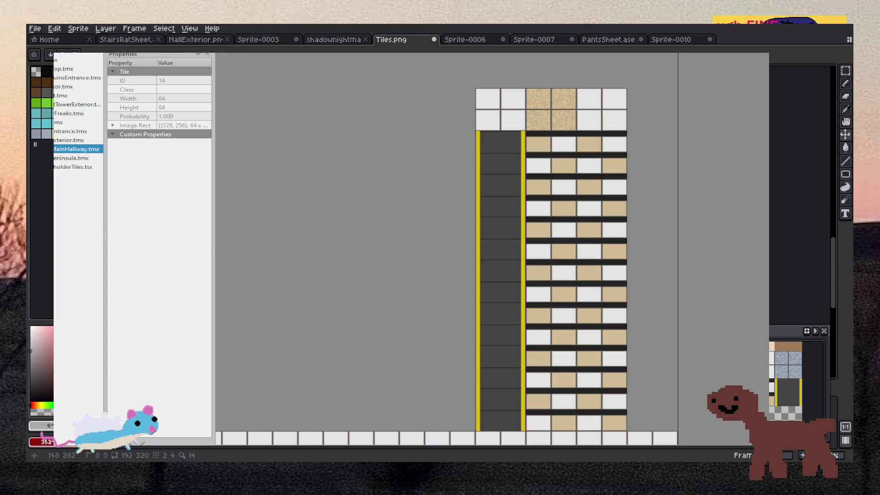
key("ctrl+s")
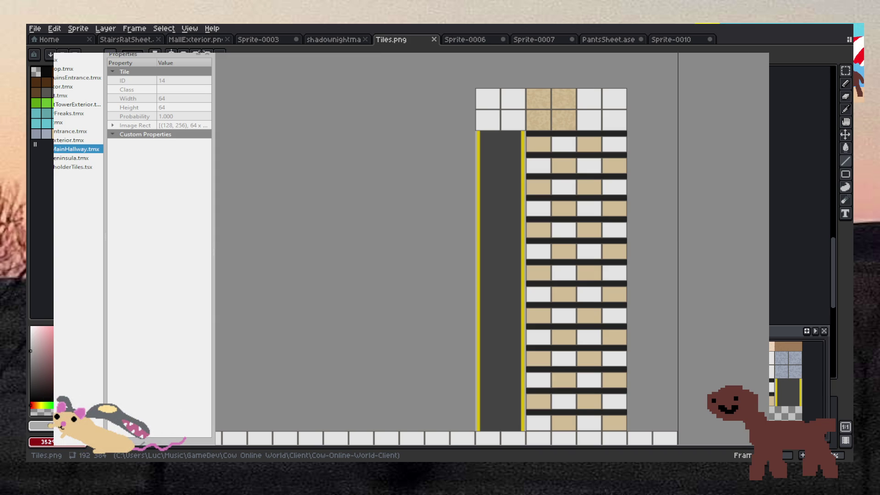
scroll(786, 382, "up", 5)
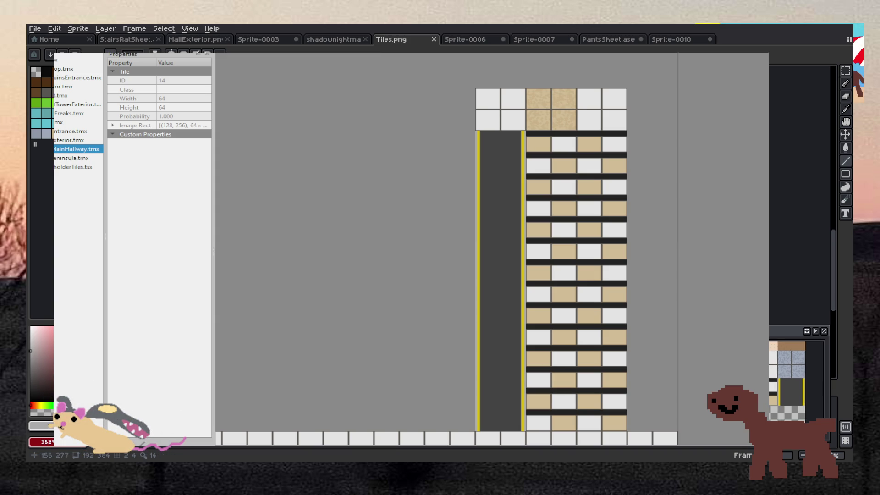
Step: Close Sprite-0006, return to the Tiles.png sheet and pick the rectangular marquee
left_click(482, 39)
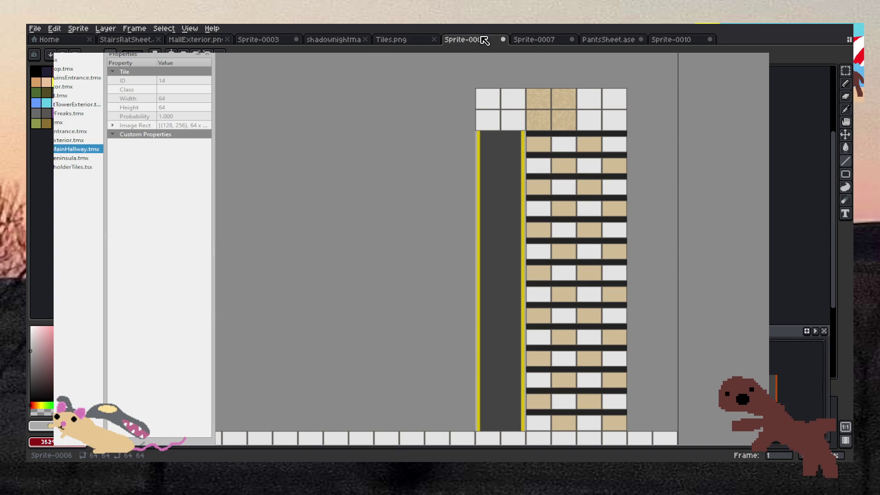
left_click(503, 39)
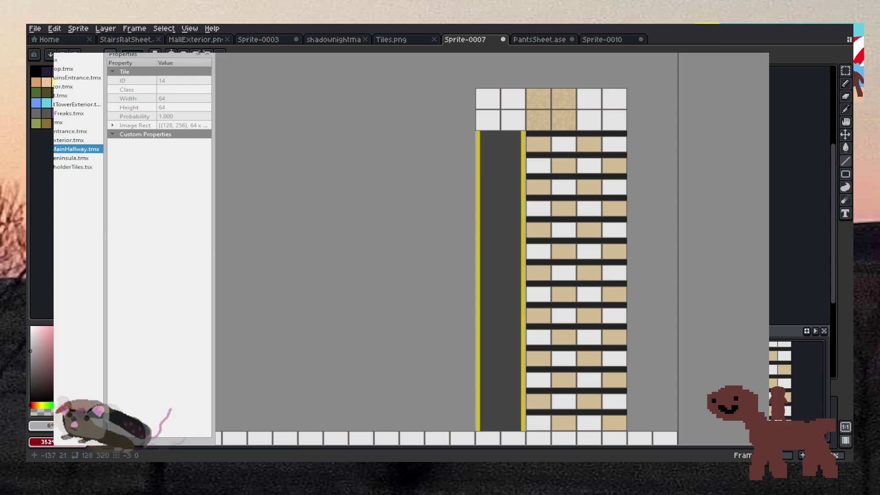
left_click(135, 29)
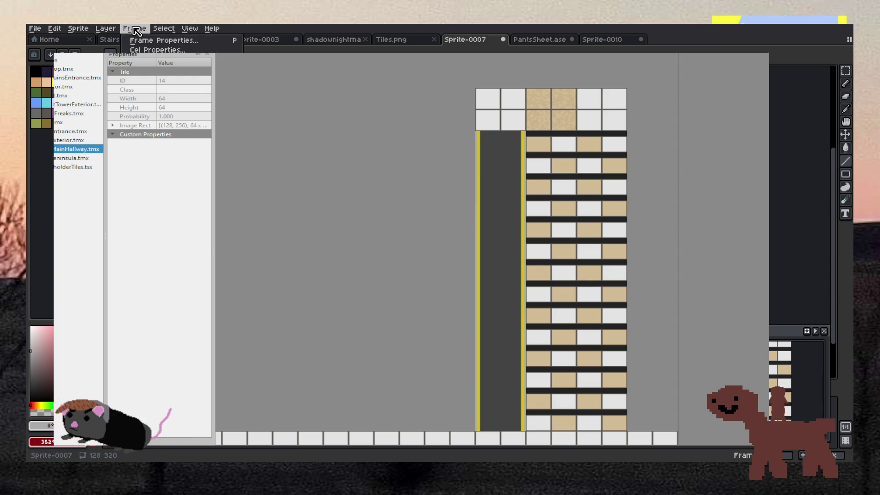
mouse_move(84, 35)
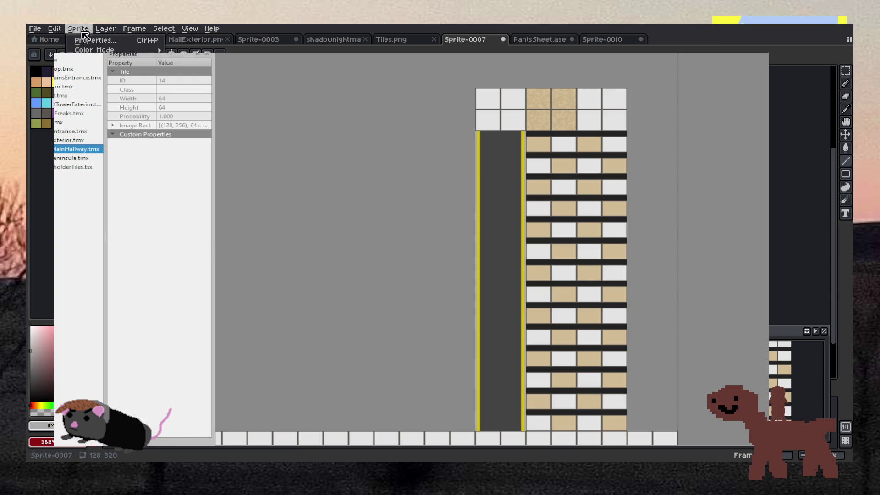
key("Escape")
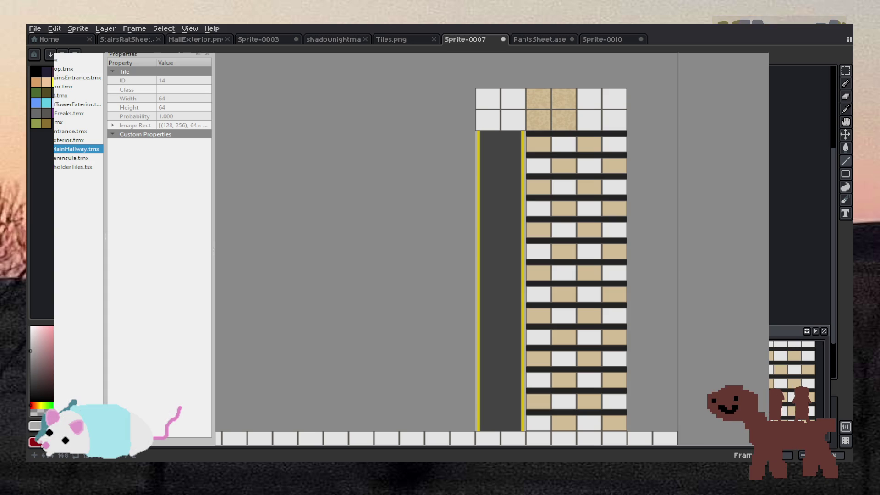
left_click(415, 45)
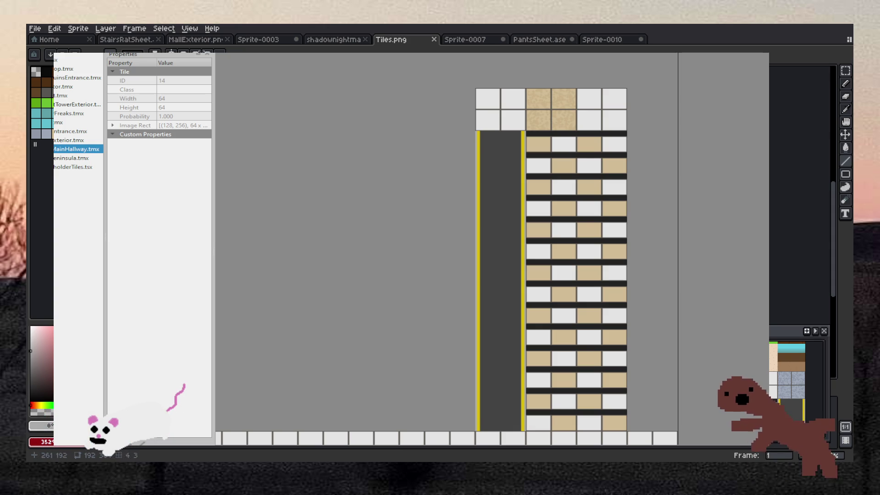
left_click(844, 71)
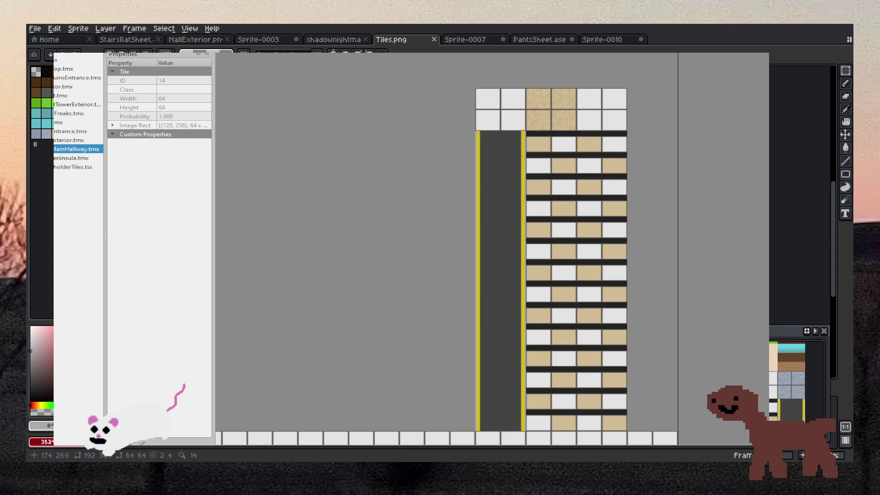
Step: In Sprite-0007, paste the floor tile into the left column slot after one misplaced try
left_click(539, 39)
left_click(605, 40)
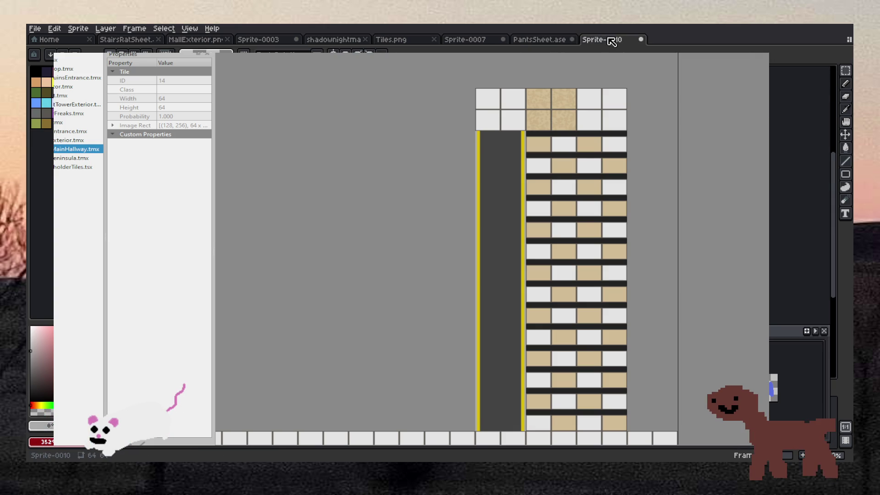
left_click(469, 41)
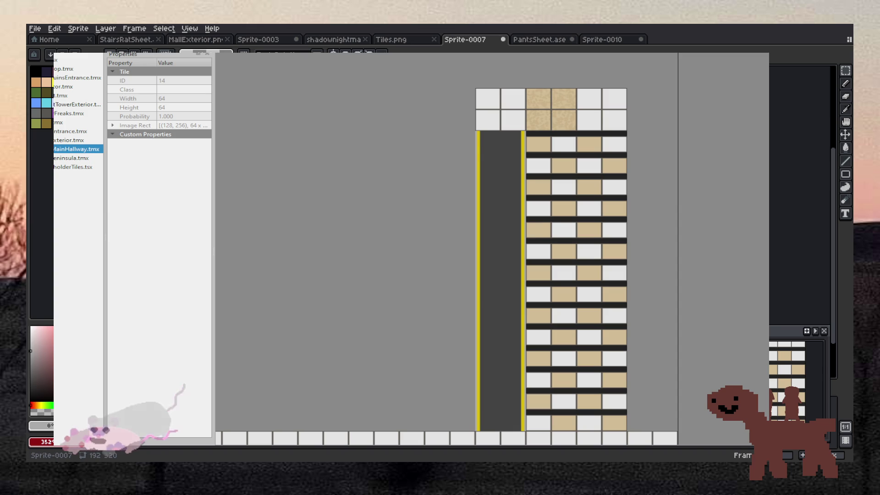
scroll(399, 114, "up", 2)
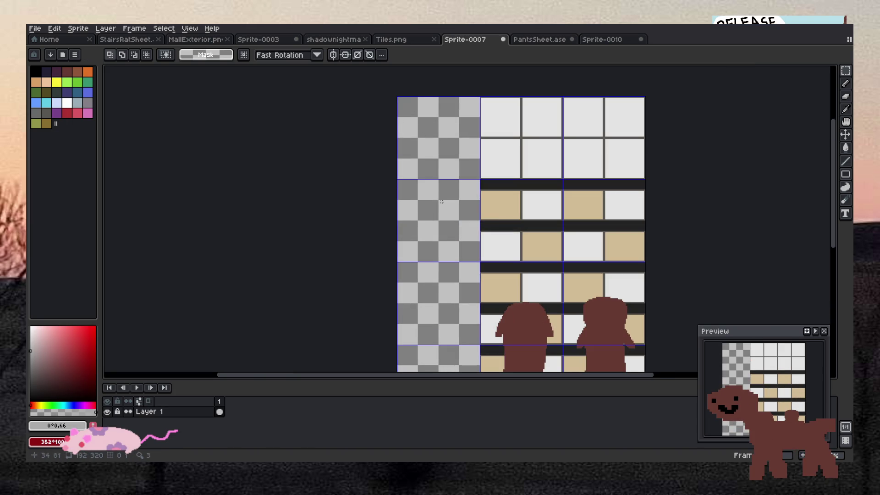
scroll(444, 203, "down", 3)
scroll(448, 206, "up", 2)
key("ctrl+v")
mouse_move(556, 222)
left_mouse_down()
mouse_move(428, 222)
mouse_move(437, 213)
left_mouse_up()
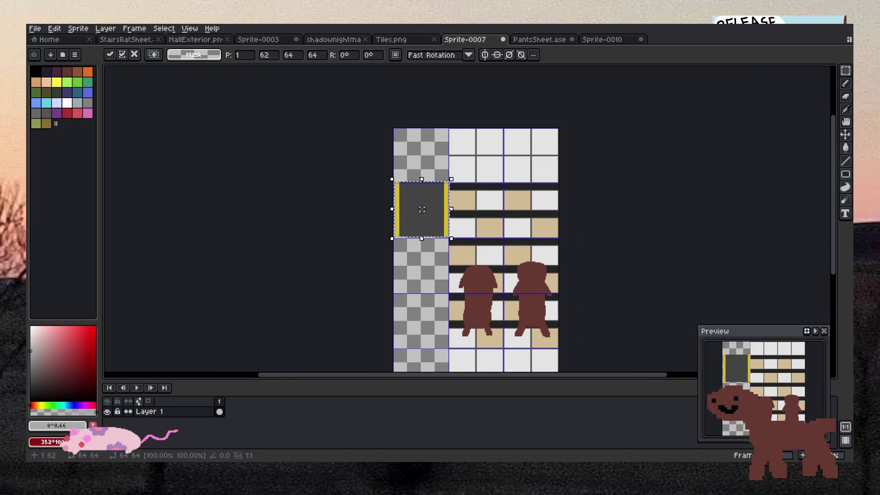
key("Escape")
scroll(425, 208, "up", 2)
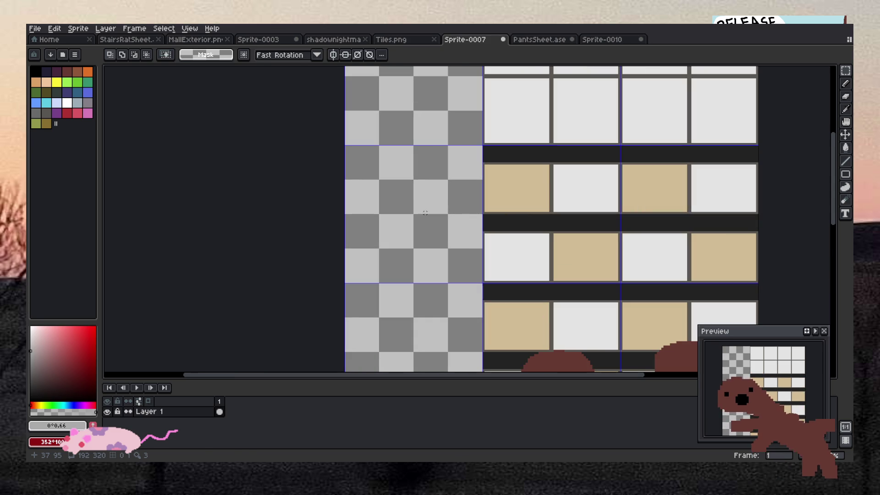
key("ctrl+v")
mouse_move(619, 233)
left_mouse_down()
mouse_move(514, 192)
mouse_move(383, 258)
mouse_move(383, 240)
left_mouse_up()
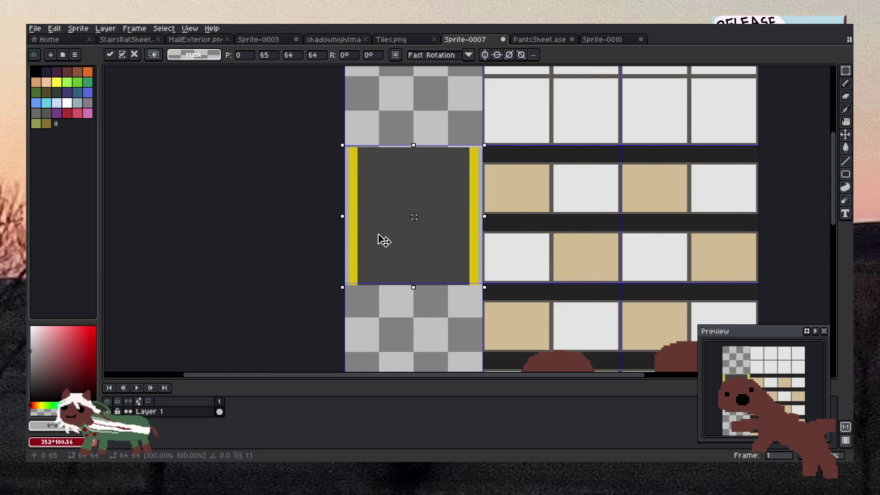
left_click(304, 217)
Step: Paste another floor tile at the top of the left column and stretch it down the column
scroll(321, 256, "down", 3)
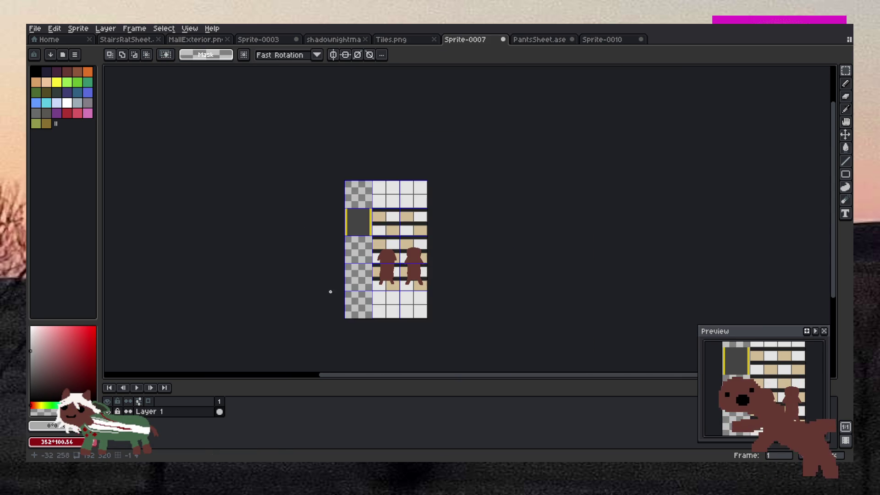
scroll(332, 307, "up", 1)
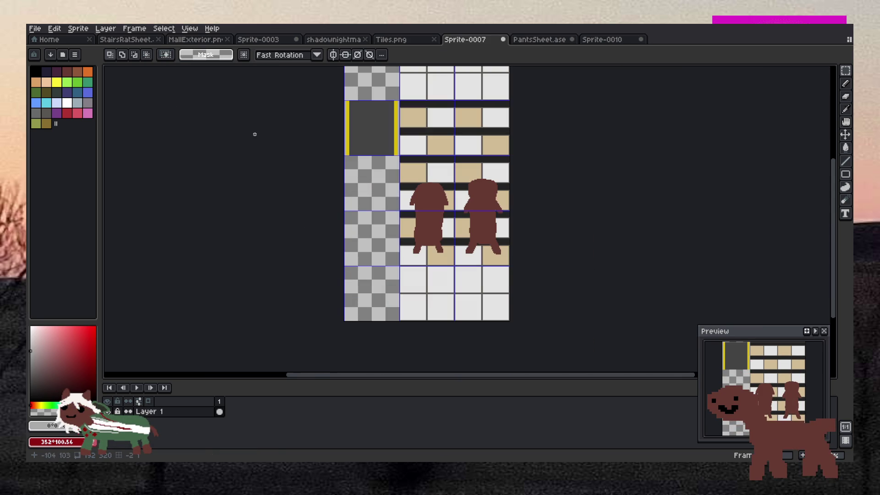
scroll(383, 201, "up", 1)
key("ctrl+v")
mouse_move(531, 342)
left_mouse_down()
mouse_move(371, 212)
mouse_move(379, 153)
left_mouse_up()
scroll(370, 160, "up", 2)
scroll(384, 188, "down", 1)
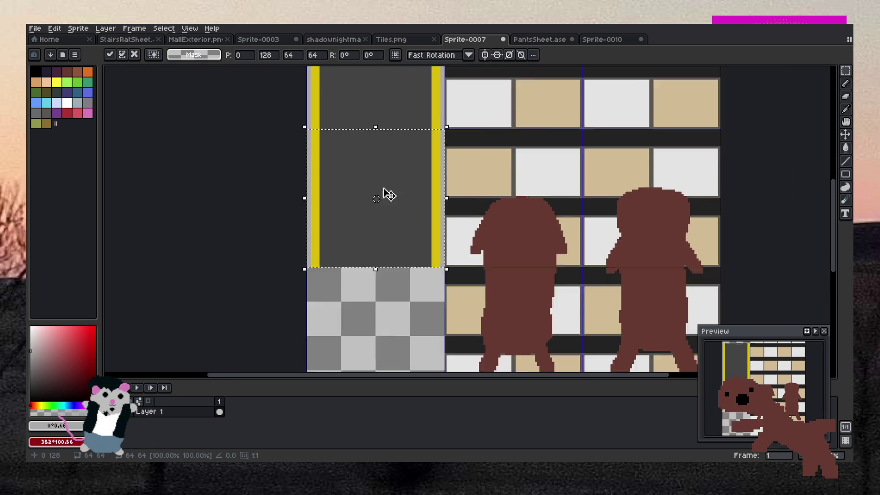
scroll(384, 188, "down", 5)
scroll(385, 220, "up", 4)
scroll(386, 249, "down", 1)
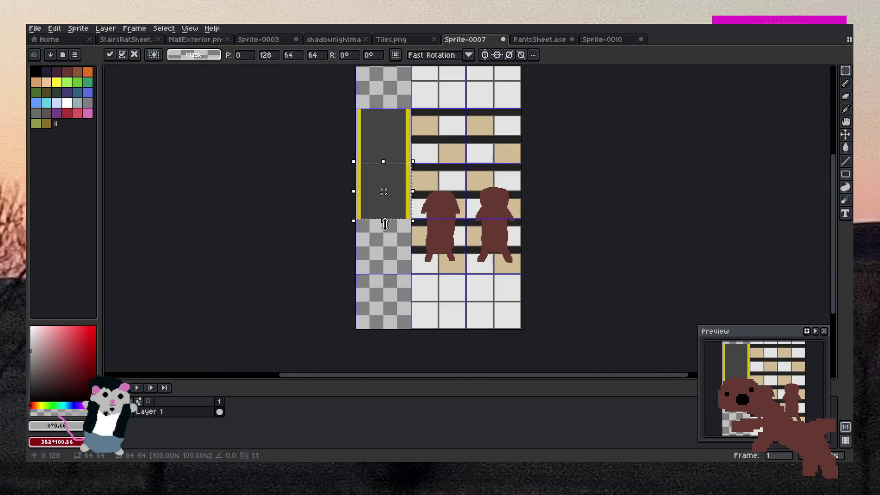
left_click_drag(385, 224, 391, 359)
left_click(558, 216)
scroll(451, 114, "down", 3)
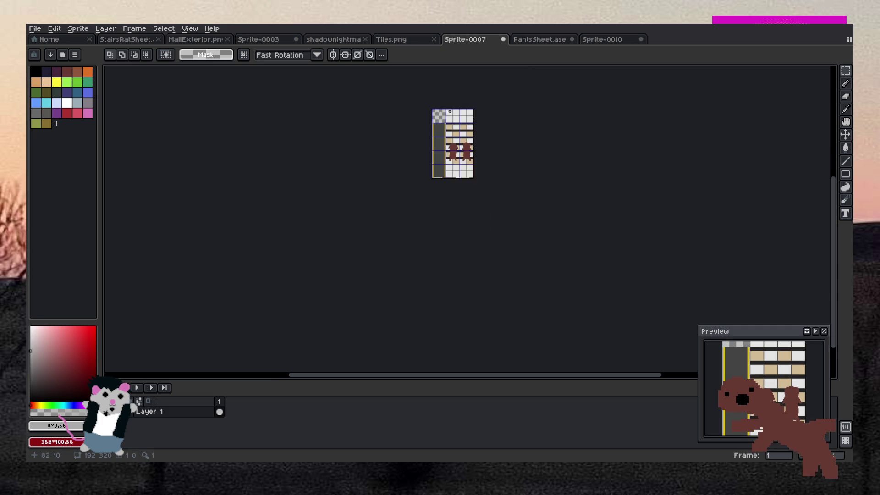
scroll(450, 112, "up", 4)
Step: Cover the checkerboard corner with the pasted white floor tiles
key("ctrl+v")
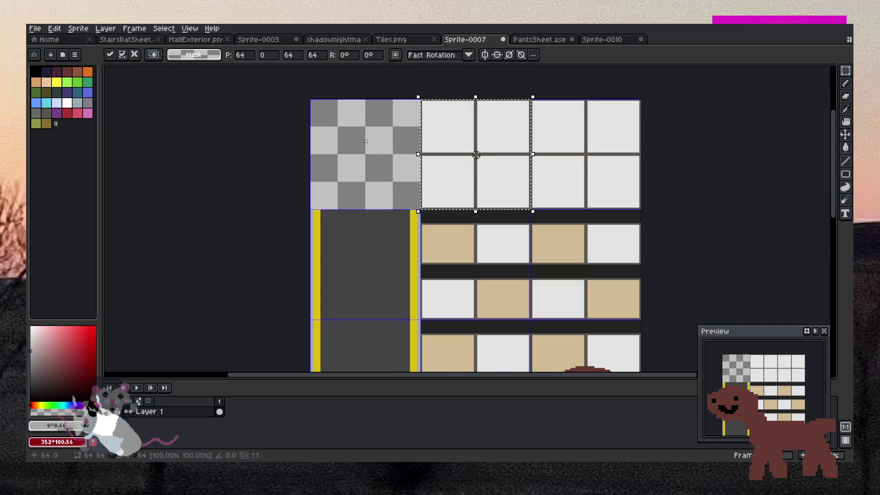
left_click_drag(471, 171, 361, 175)
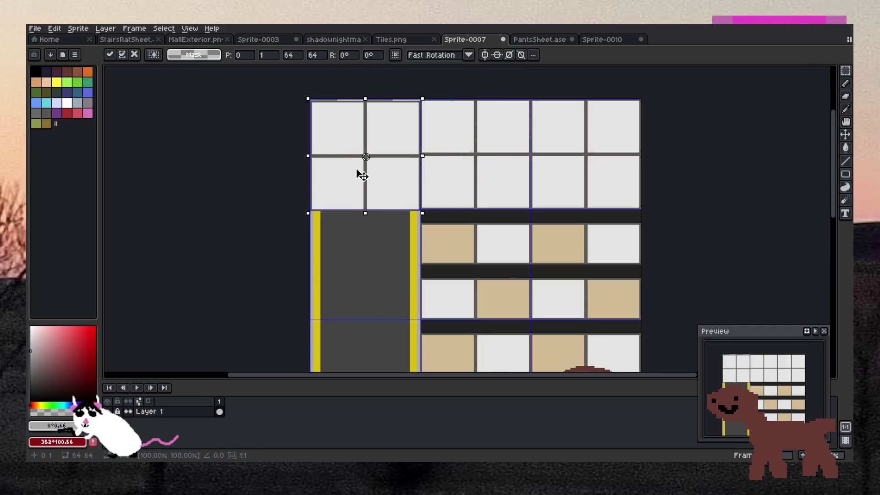
left_click(303, 174)
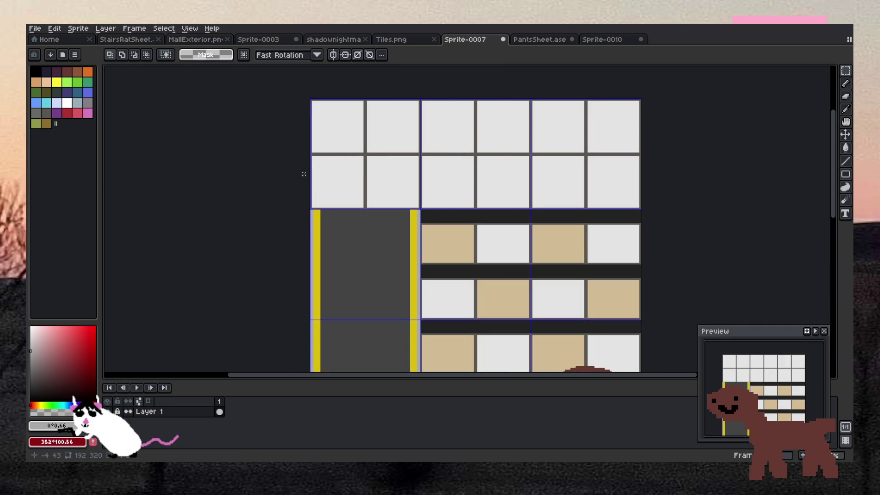
scroll(304, 173, "down", 5)
scroll(302, 183, "up", 2)
scroll(323, 197, "up", 2)
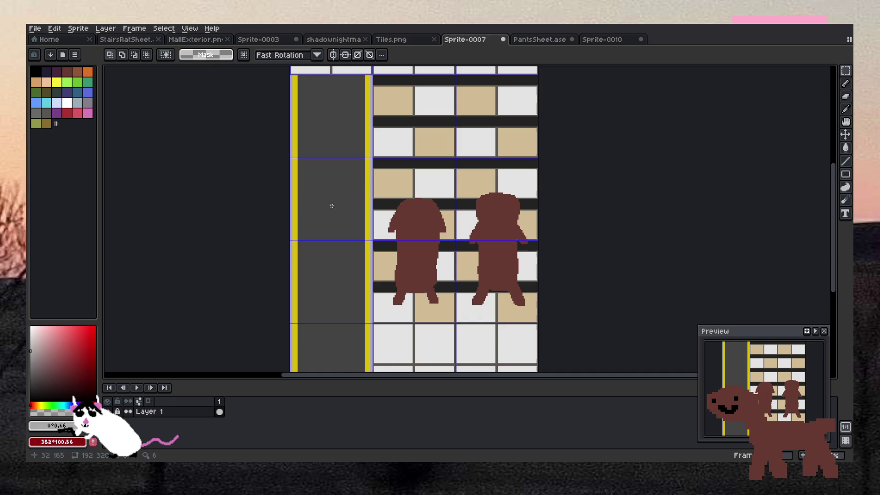
scroll(298, 206, "up", 2)
Step: Bucket-fill the thin strips beside the left and right yellow edges with a lighter colour
key("i")
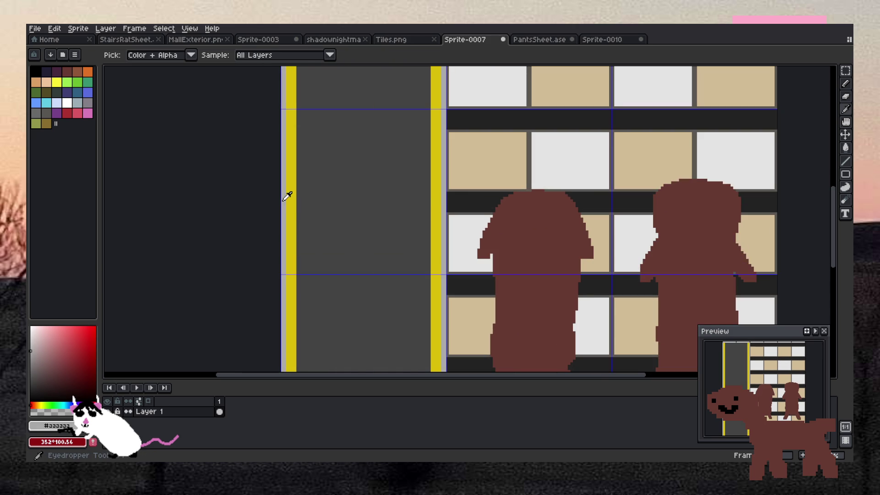
key("g")
left_click(283, 195)
left_click(441, 195)
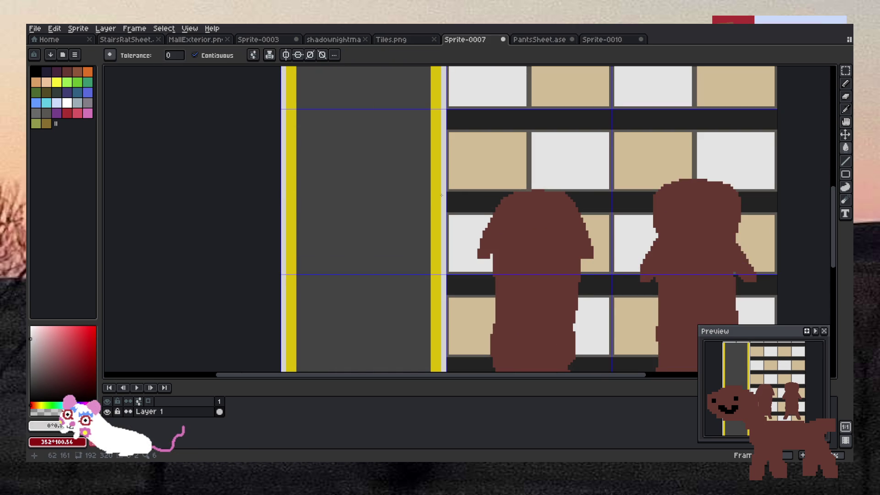
scroll(440, 195, "down", 3)
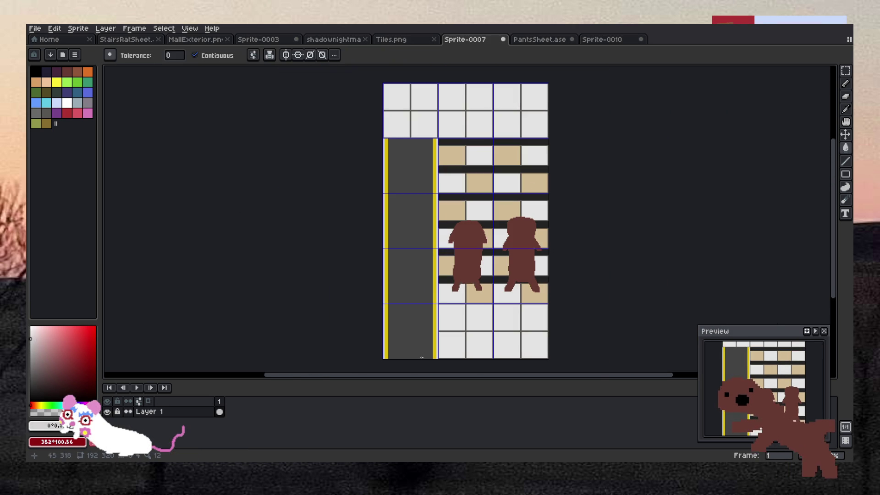
scroll(401, 361, "up", 1)
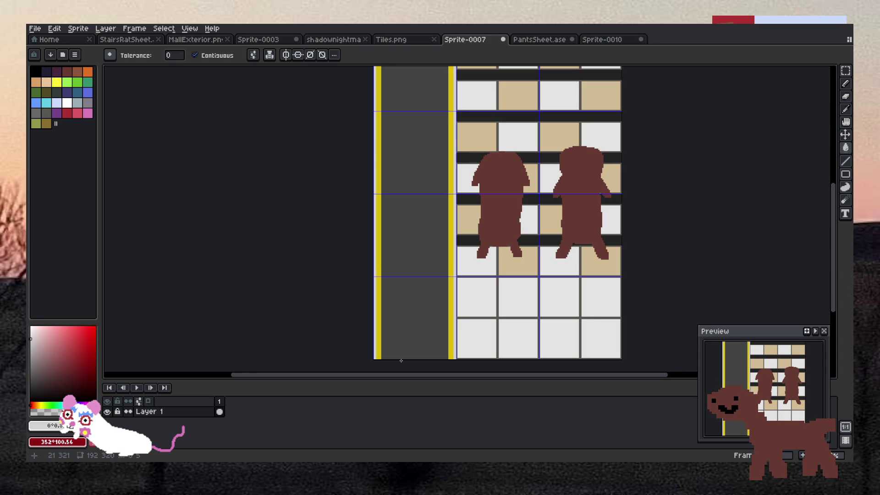
scroll(400, 361, "down", 1)
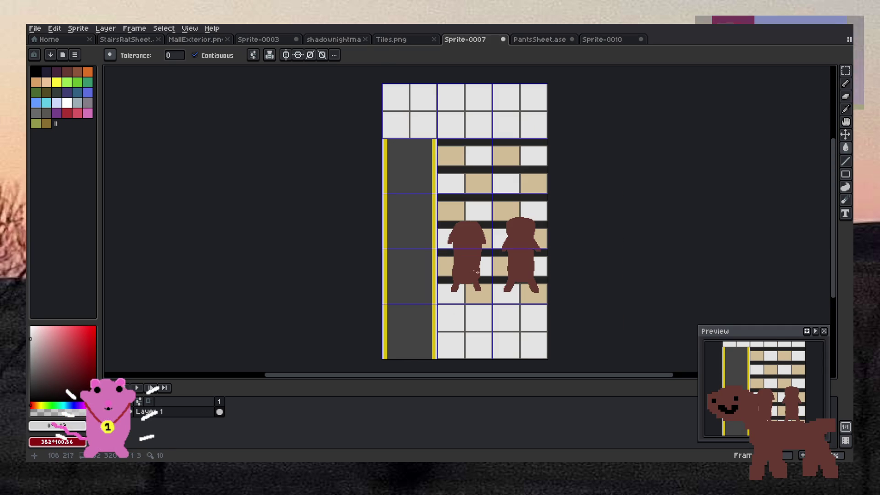
key("m")
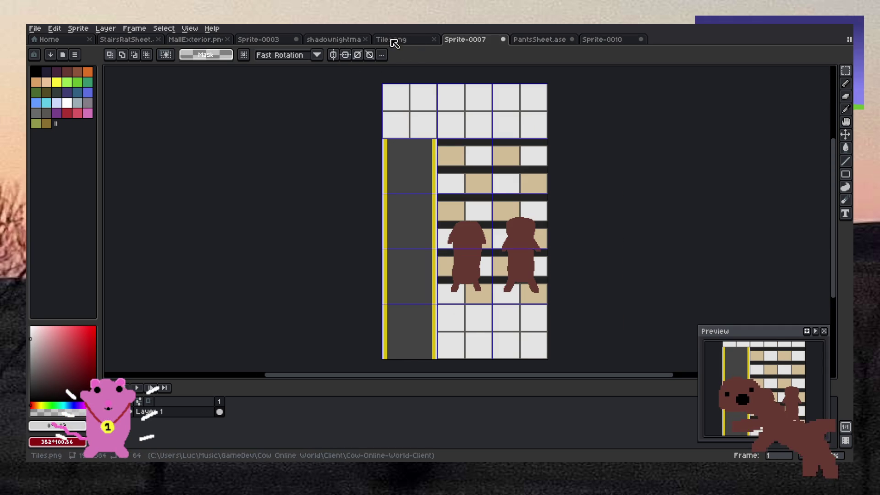
left_click(534, 39)
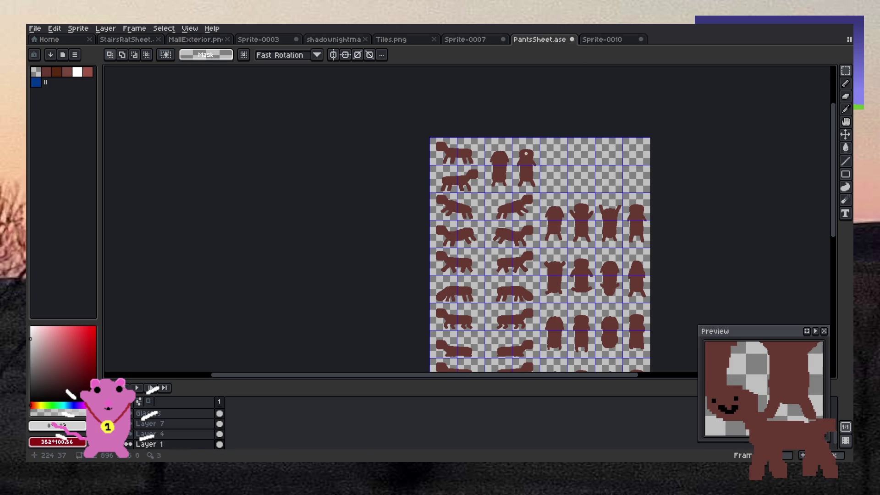
Step: Paste a cow onto the dark hallway column in Sprite-0007 as a test, then undo it
left_click(485, 39)
key("ctrl+v")
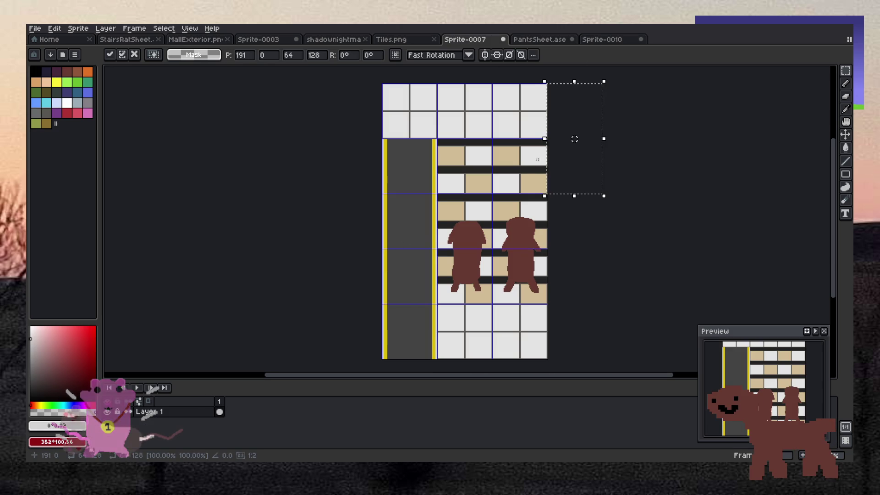
mouse_move(560, 171)
left_mouse_down()
mouse_move(409, 216)
mouse_move(403, 235)
left_mouse_up()
scroll(409, 215, "up", 3)
scroll(403, 250, "down", 3)
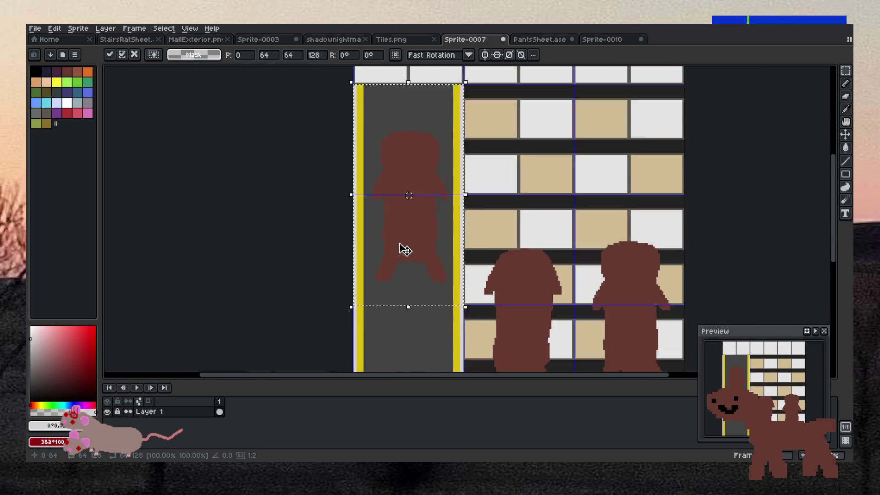
left_click(458, 231)
scroll(458, 231, "down", 2)
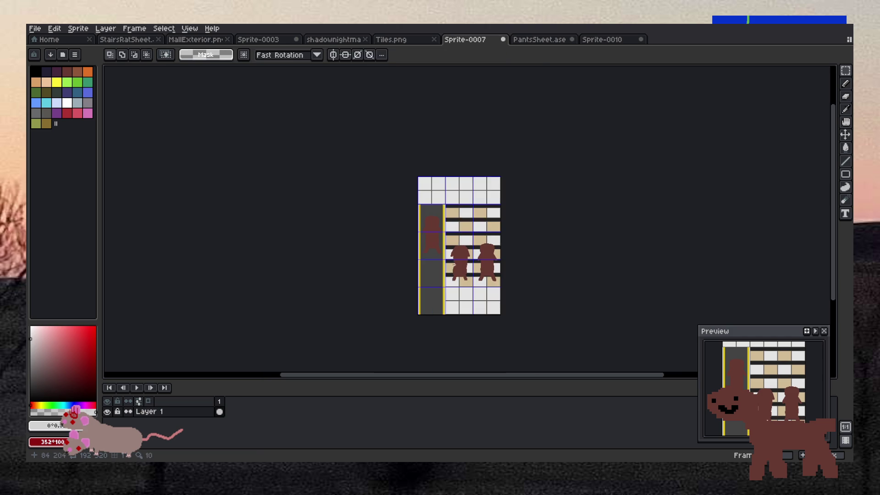
scroll(447, 318, "up", 2)
scroll(451, 277, "down", 2)
scroll(467, 190, "up", 2)
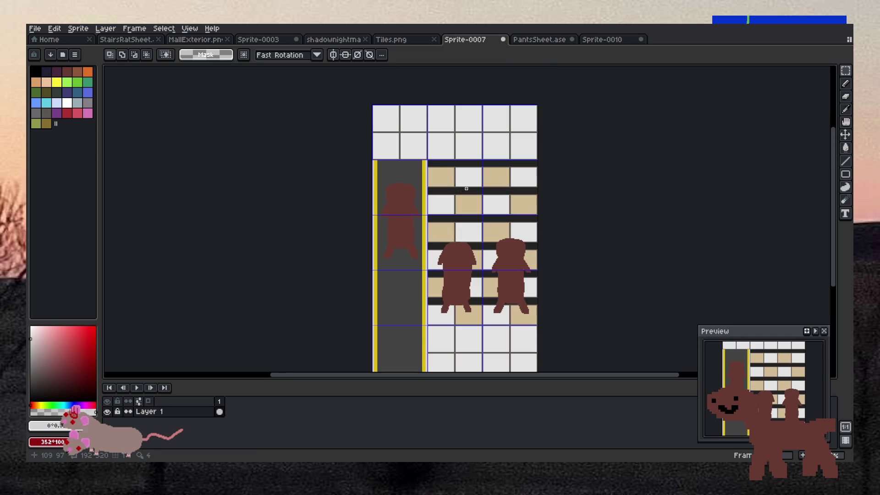
key("ctrl+z")
key("ctrl+z")
Step: Copy the sideways cow from PantsSheet.ase's top-left cell and paste it into the hallway
left_click(540, 41)
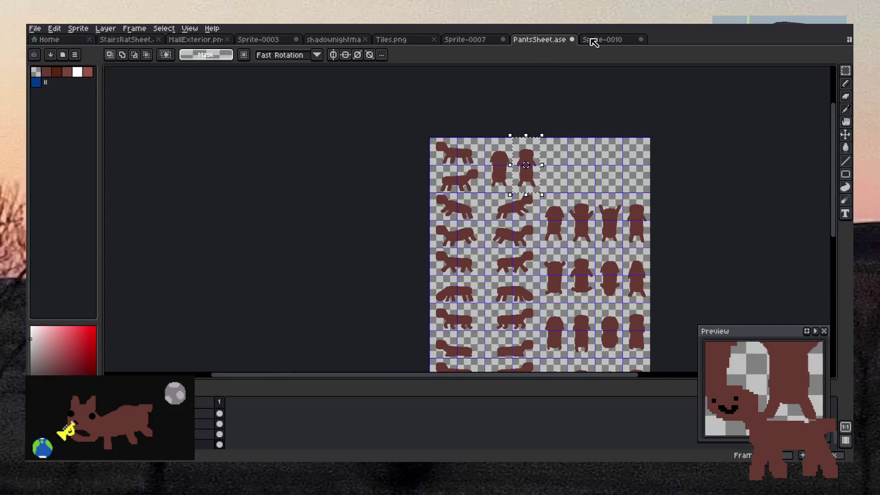
key("ctrl+c")
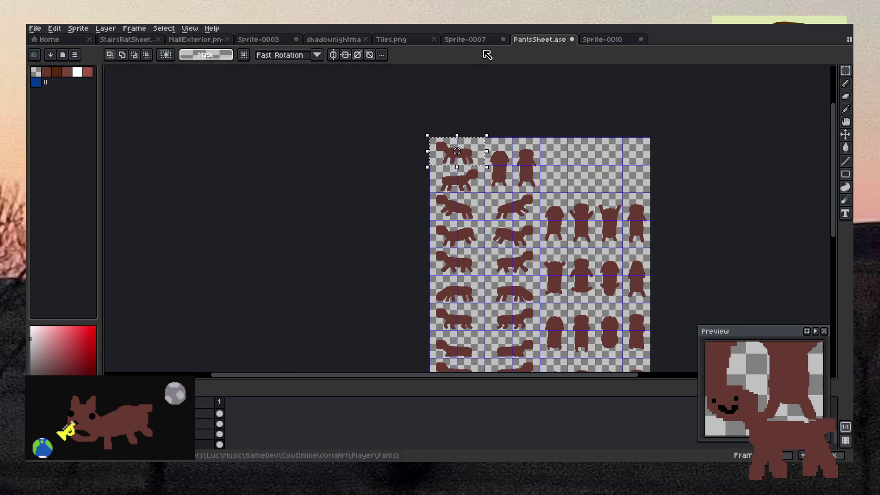
left_click(467, 40)
key("ctrl+v")
left_click_drag(448, 147, 443, 202)
scroll(443, 196, "up", 1)
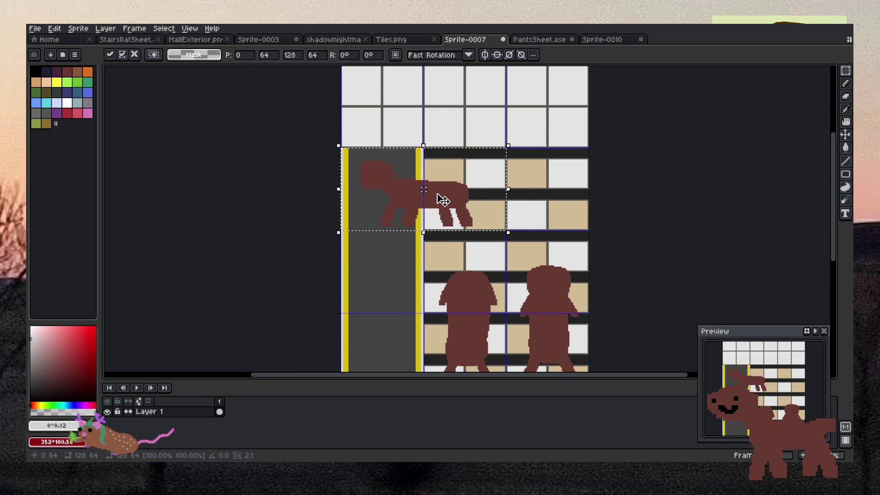
scroll(443, 201, "down", 3)
scroll(443, 200, "down", 1)
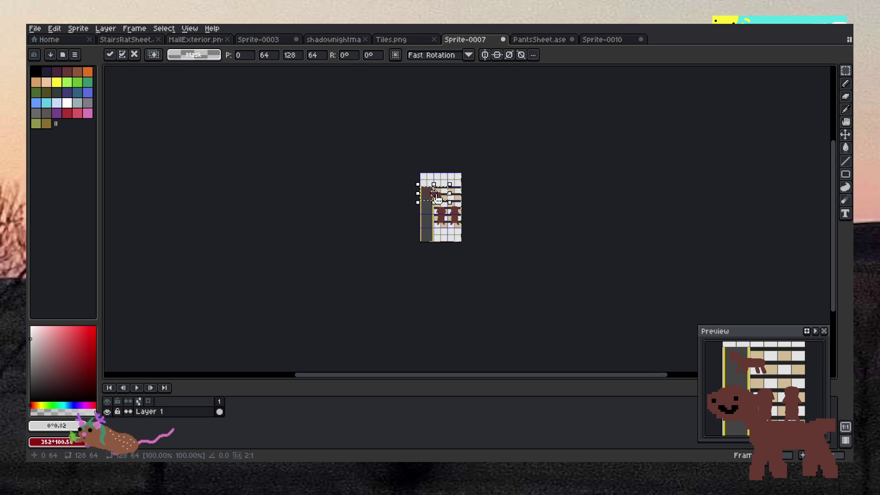
scroll(442, 201, "up", 3)
Step: Drag the sideways cow down onto the bottom hallway tile, drop it, then undo
left_click_drag(442, 201, 435, 327)
scroll(435, 327, "down", 3)
scroll(428, 341, "up", 6)
mouse_move(454, 210)
left_mouse_down()
mouse_move(455, 283)
mouse_move(475, 305)
mouse_move(467, 308)
left_mouse_up()
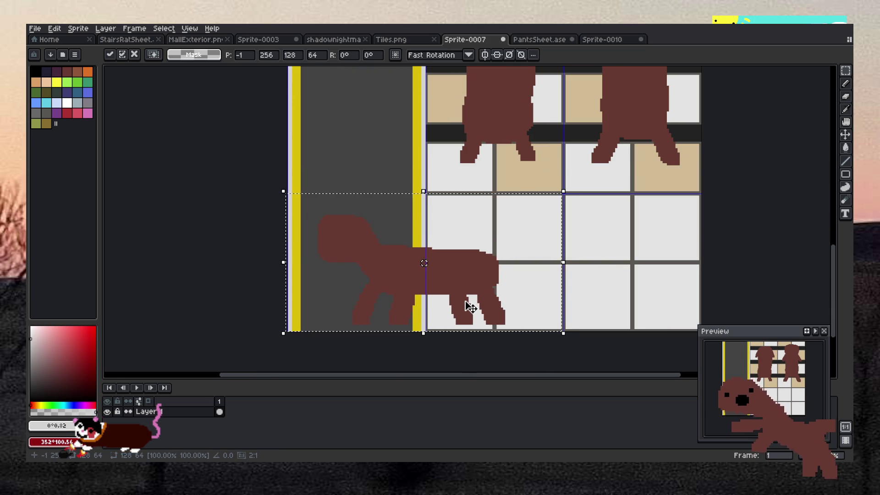
key("Return")
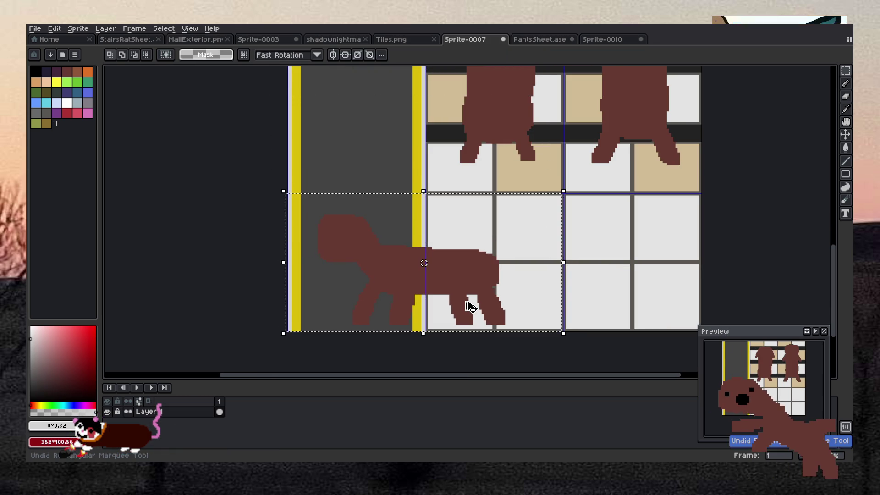
key("ctrl+z")
Step: Re-paste the cow, nudge it into the bottom tile, then remove it again
key("ctrl+v")
left_click_drag(481, 273, 477, 306)
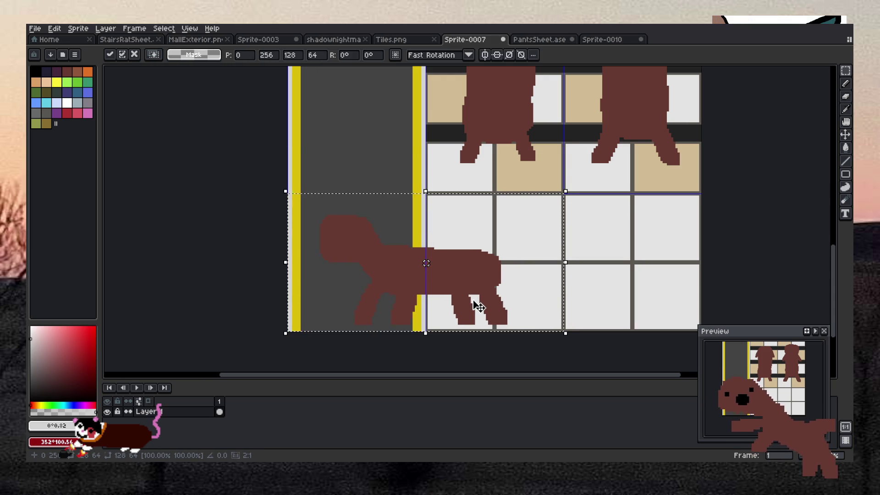
scroll(474, 305, "down", 3)
scroll(504, 285, "up", 2)
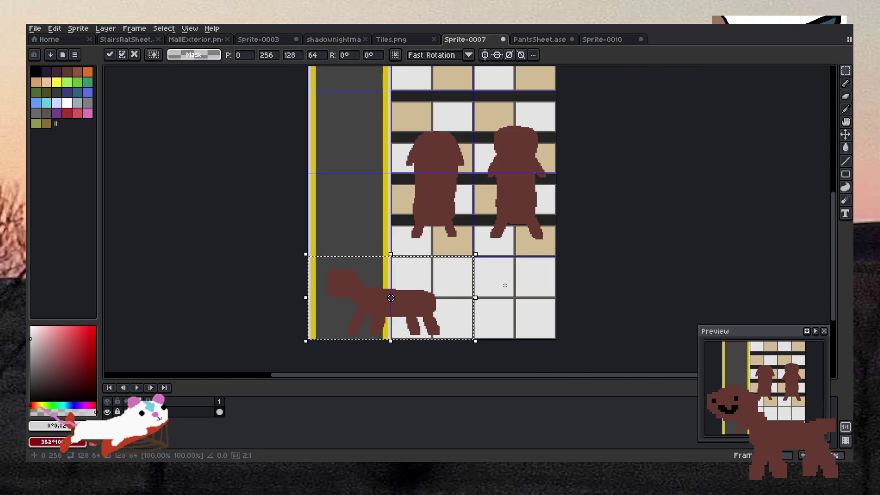
scroll(501, 285, "down", 1)
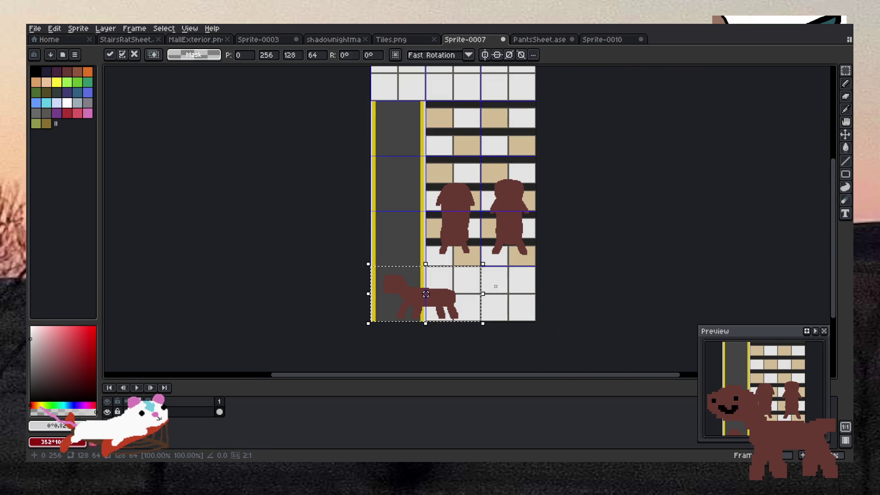
key("Return")
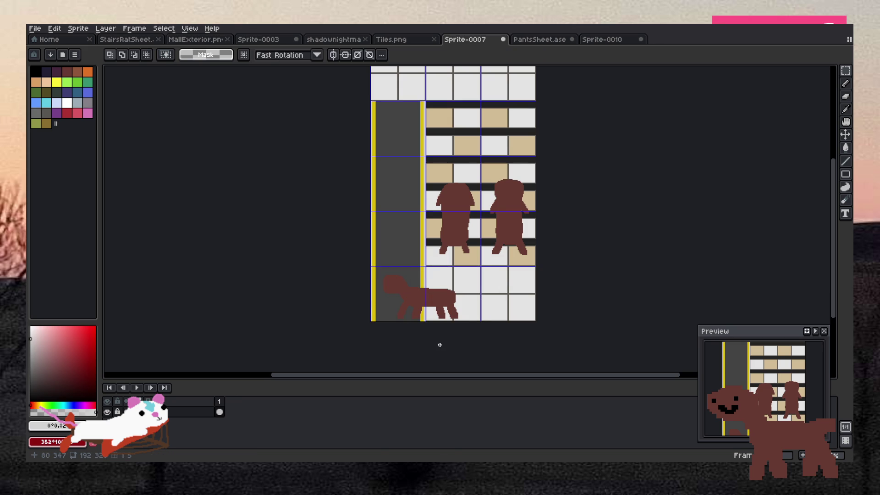
key("ctrl+z")
Step: Move the bottom white tile block under the yellow-edged column to end the hallway
mouse_move(461, 303)
left_mouse_down()
mouse_move(399, 314)
mouse_move(385, 307)
left_mouse_up()
scroll(399, 314, "up", 4)
key("Return")
scroll(306, 275, "down", 5)
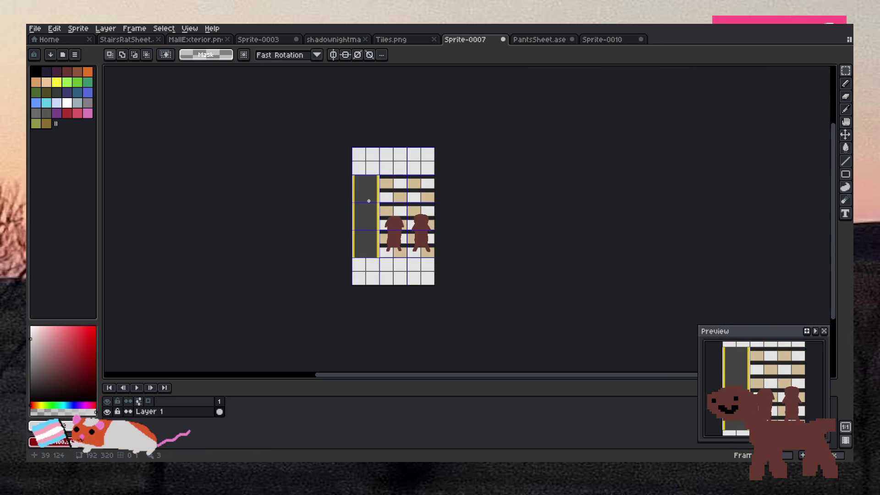
scroll(368, 201, "up", 1)
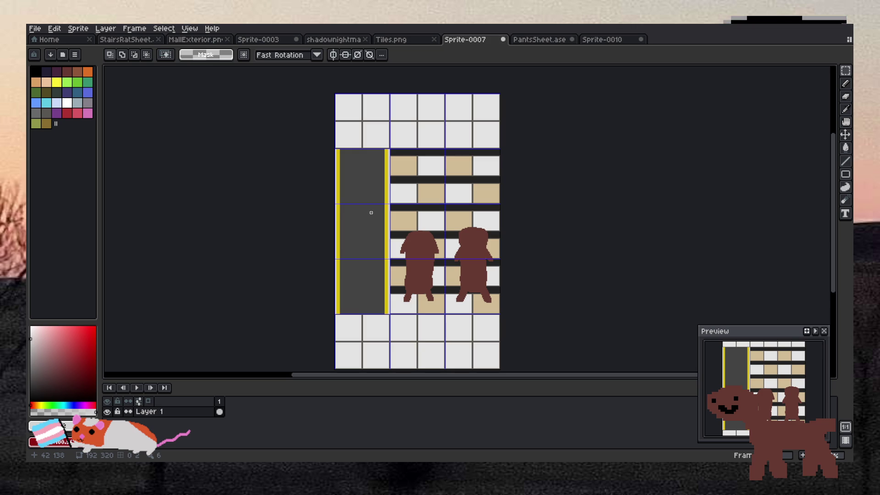
scroll(371, 217, "down", 1)
scroll(371, 217, "up", 2)
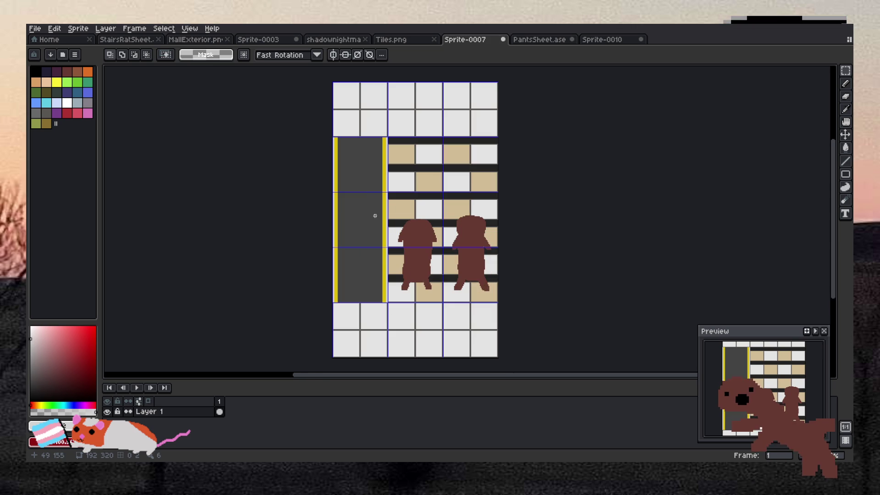
scroll(367, 179, "down", 1)
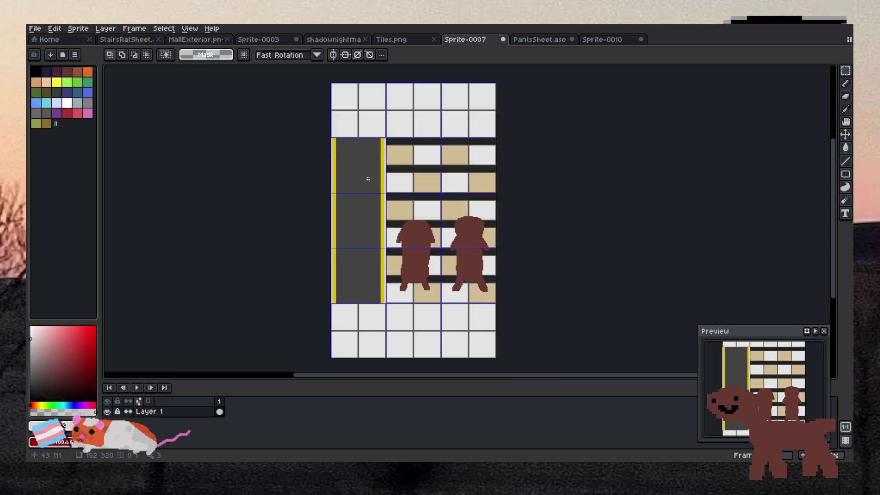
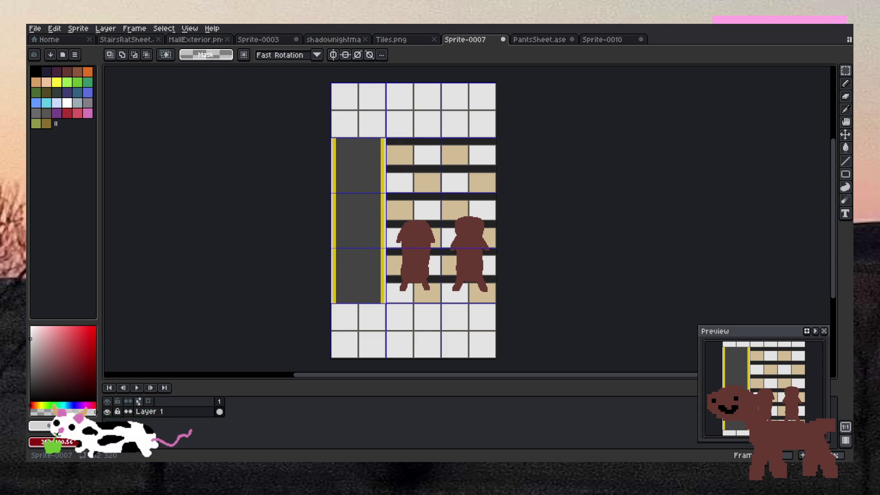
Step: Paste a copied sheet cell into Sprite-0007, then cancel the wrong dog paste
scroll(626, 132, "down", 3)
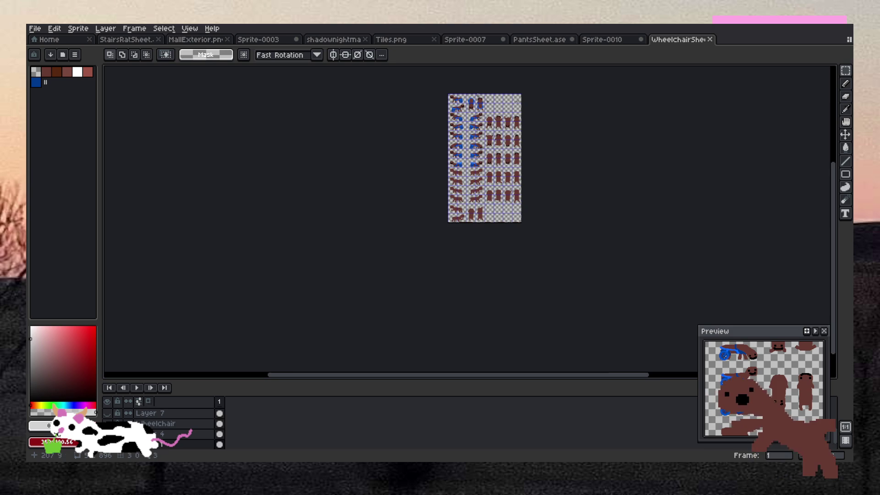
scroll(491, 136, "up", 5)
left_click(494, 141)
left_click(598, 41)
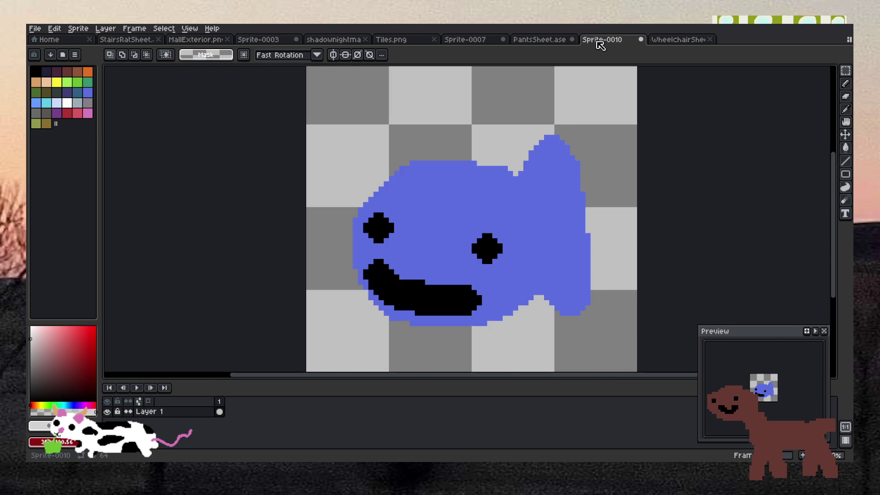
left_click(558, 40)
left_click(479, 40)
key("ctrl+v")
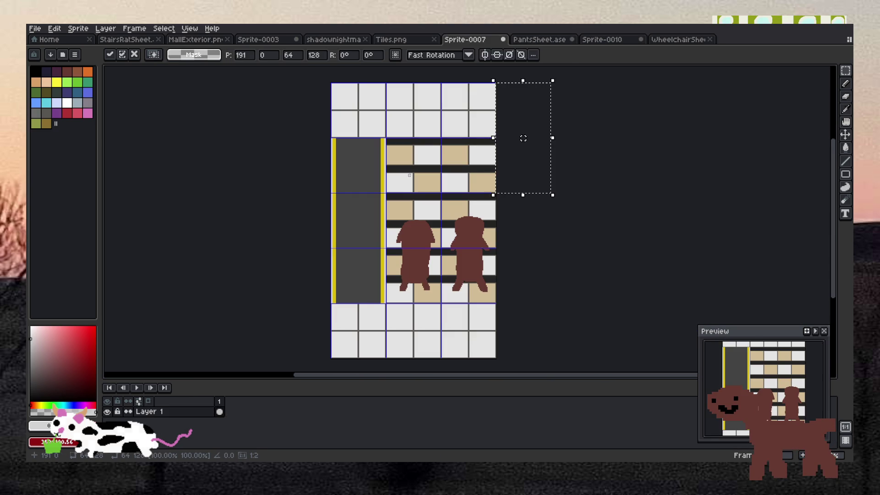
left_click_drag(518, 174, 393, 240)
key("Escape")
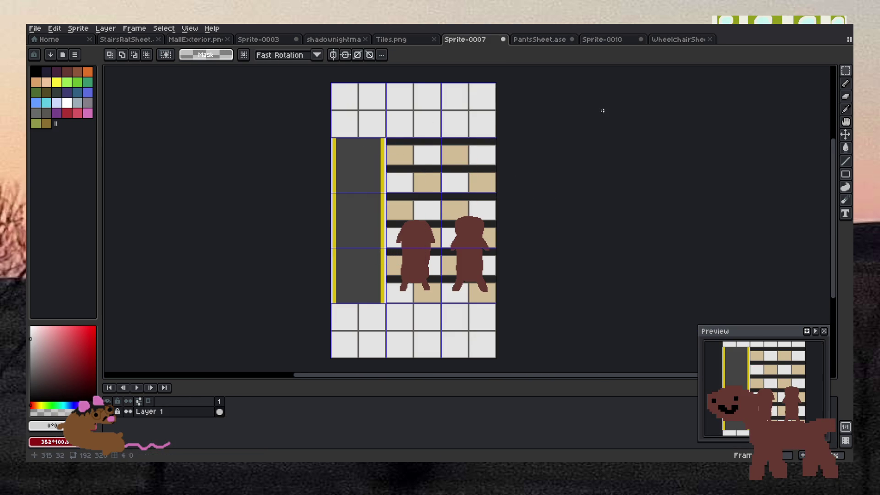
Step: On WheelChairSheet, flatten the visible layers from the Wheelchair layer's menu
left_click(678, 40)
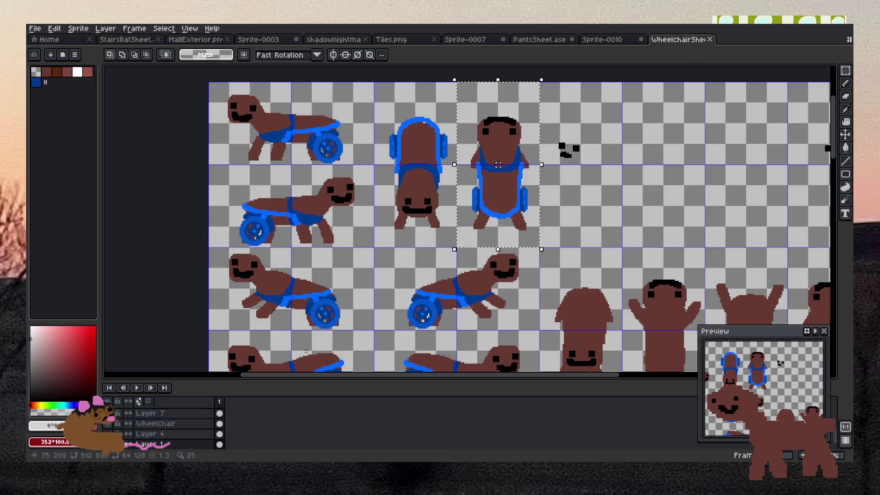
left_click(175, 428)
right_click(196, 429)
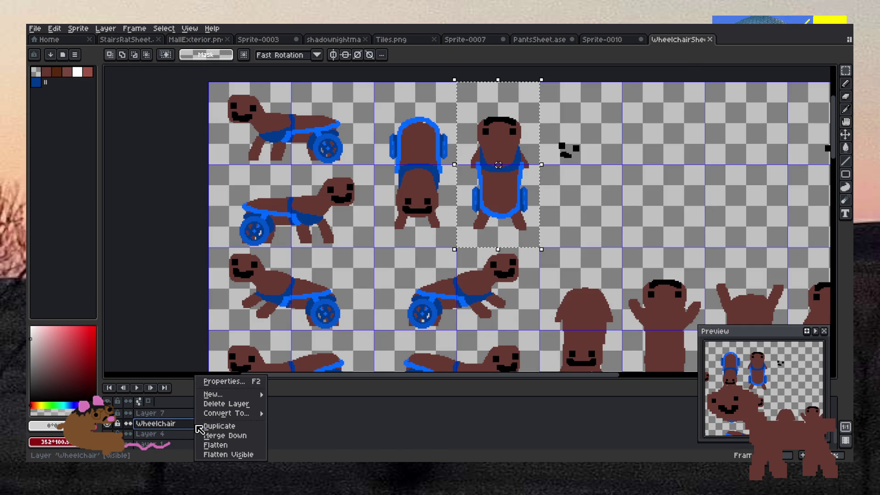
left_click(231, 453)
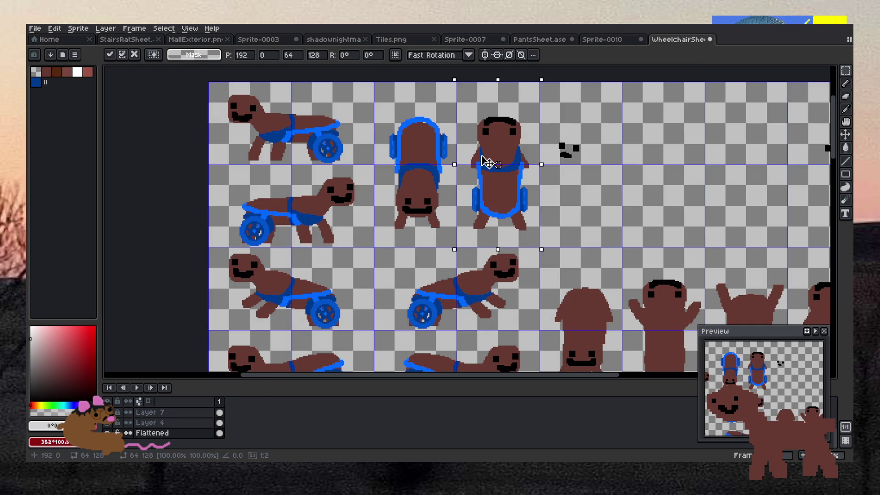
Step: Paste the wheelchair character into Sprite-0007's left grey column, flip it vertically, and commit it
left_click(603, 40)
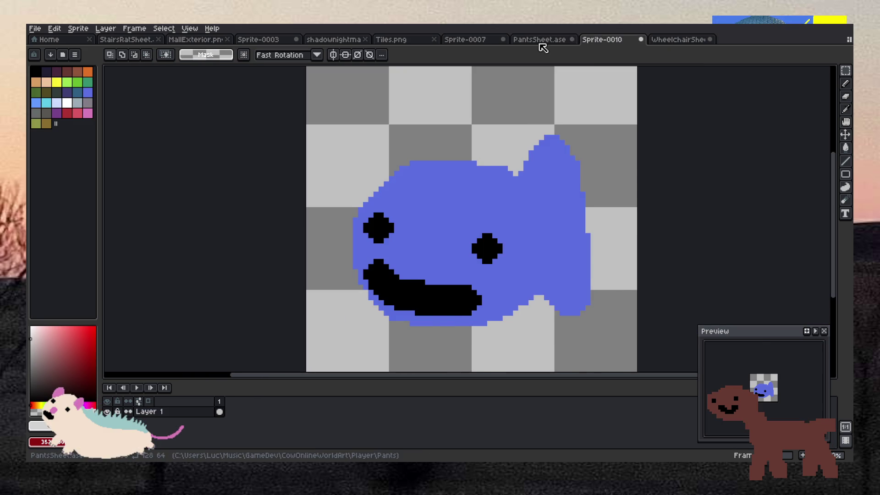
left_click(541, 41)
left_click(492, 40)
key("ctrl+v")
mouse_move(527, 169)
left_mouse_down()
mouse_move(350, 295)
mouse_move(360, 275)
mouse_move(370, 291)
left_mouse_up()
scroll(360, 278, "up", 1)
scroll(361, 282, "up", 1)
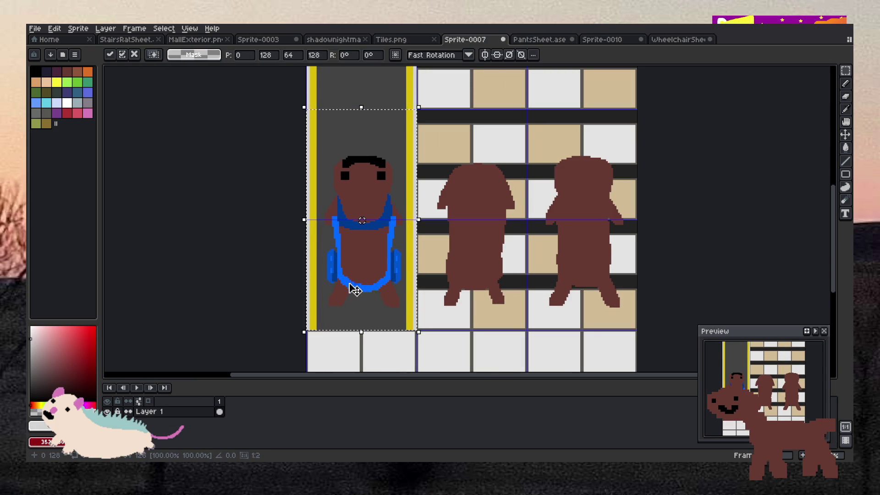
key("shift+v")
scroll(256, 275, "down", 2)
key("ctrl+d")
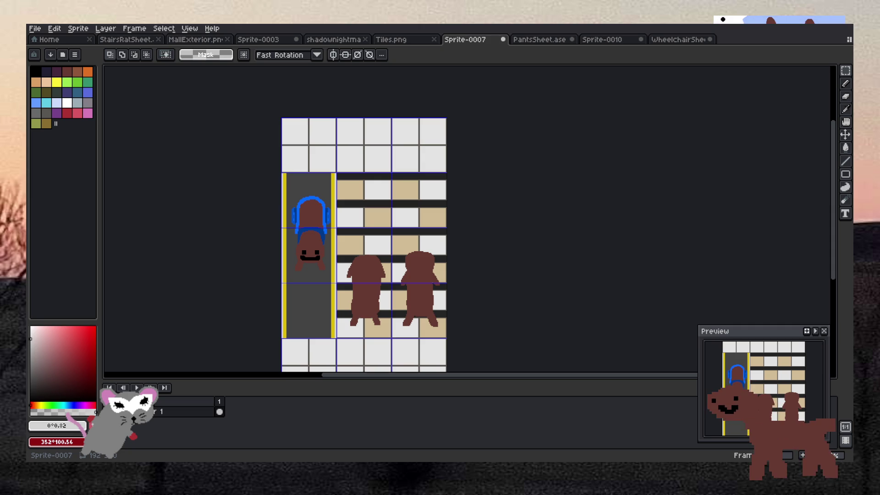
scroll(397, 334, "down", 3)
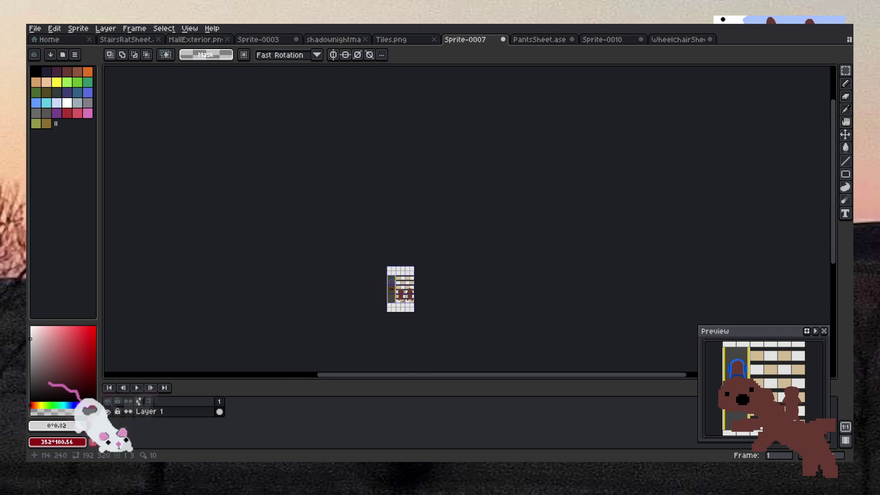
scroll(393, 306, "up", 3)
scroll(433, 114, "down", 3)
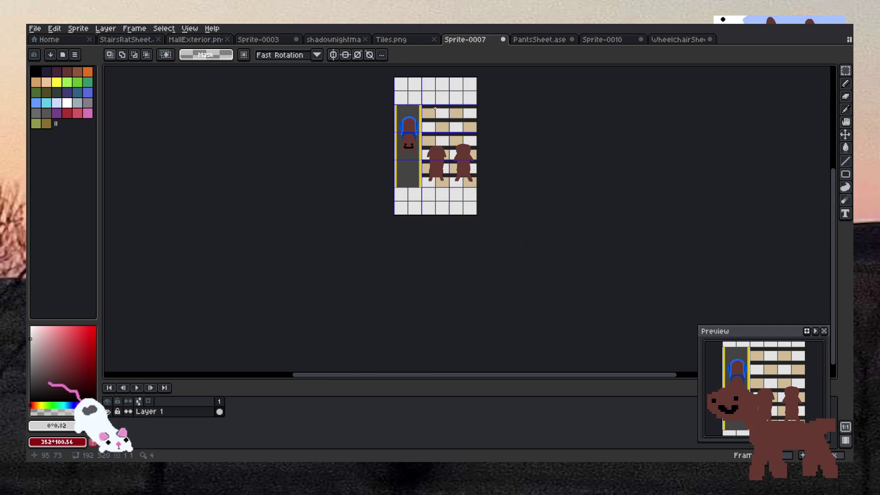
scroll(443, 98, "up", 3)
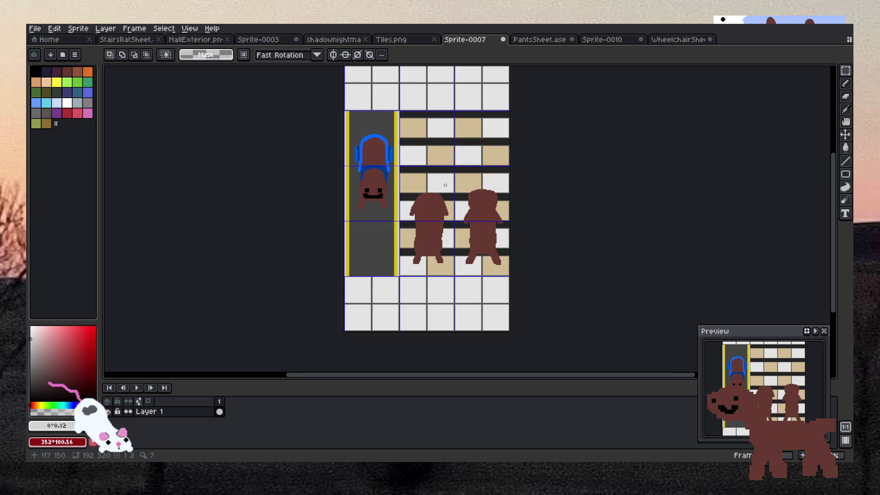
scroll(443, 98, "up", 3)
scroll(444, 207, "down", 2)
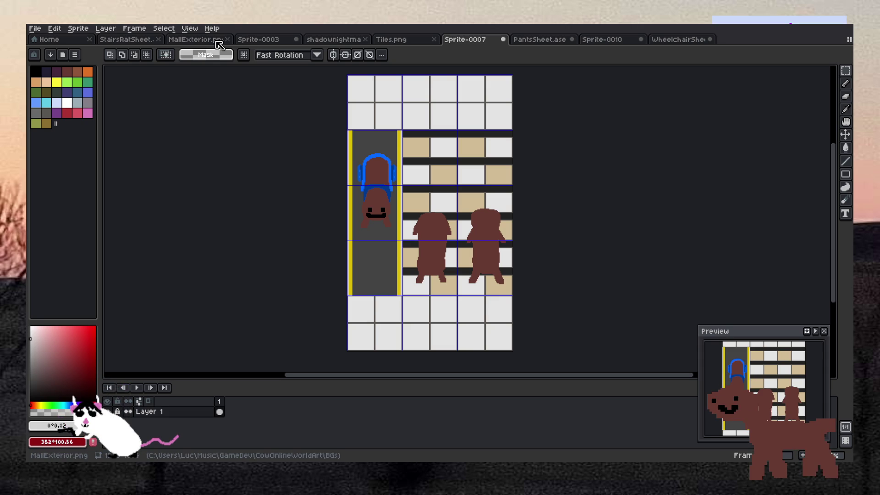
left_click(255, 40)
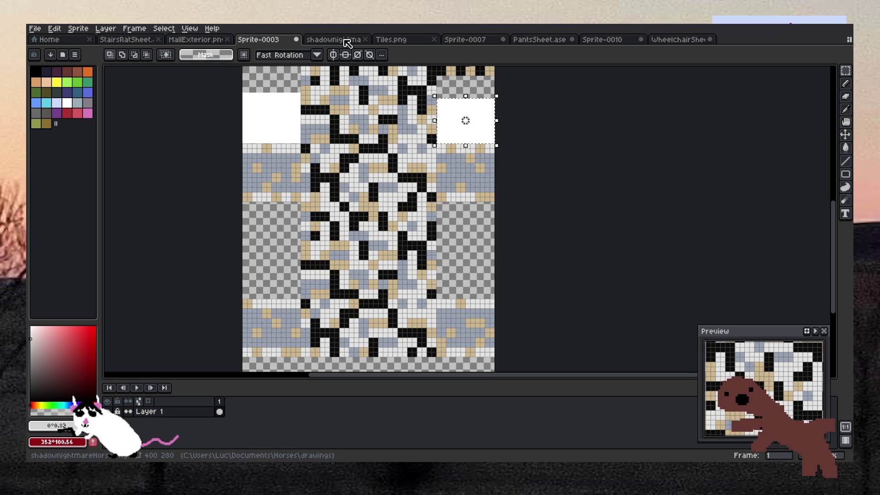
left_click(137, 40)
scroll(330, 133, "up", 3)
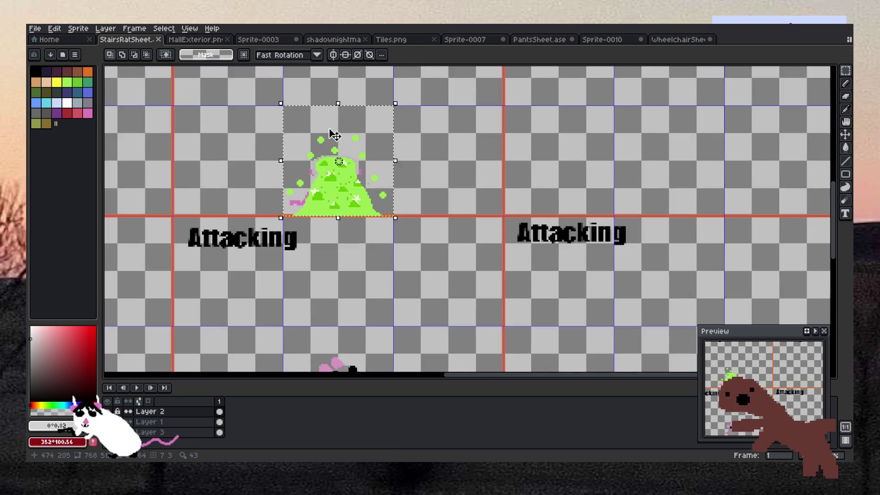
left_click(472, 40)
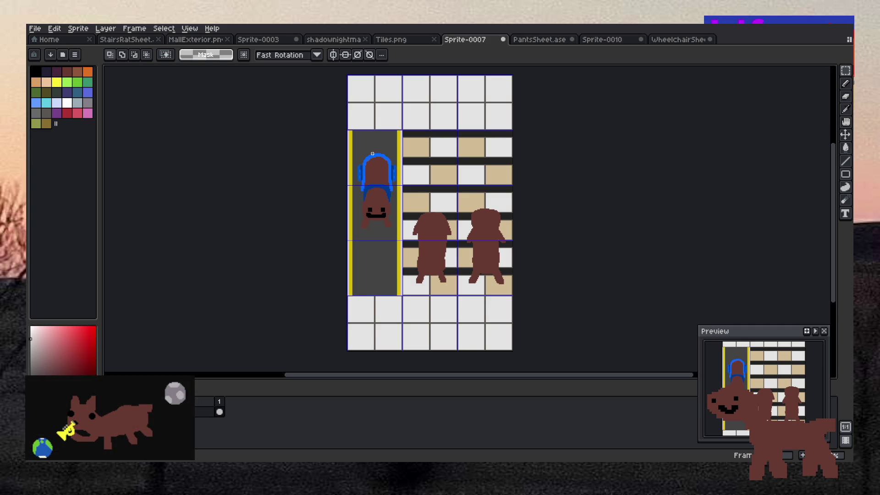
left_click(424, 40)
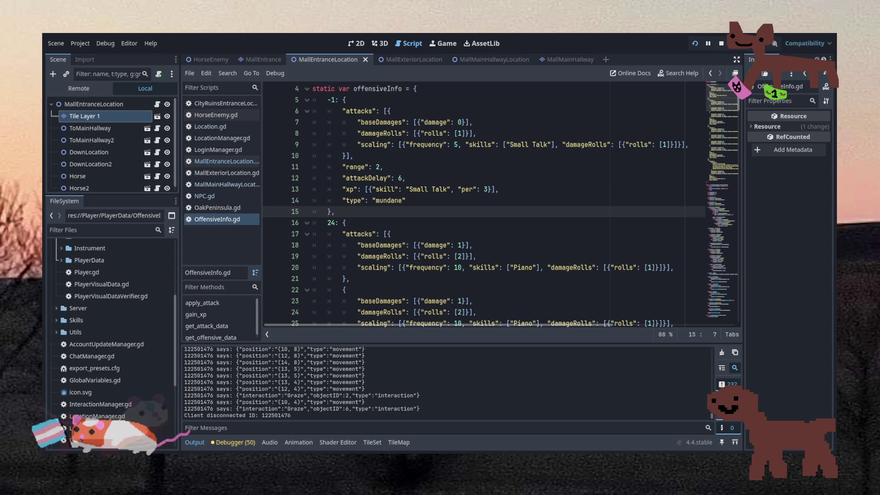
key("alt+Tab")
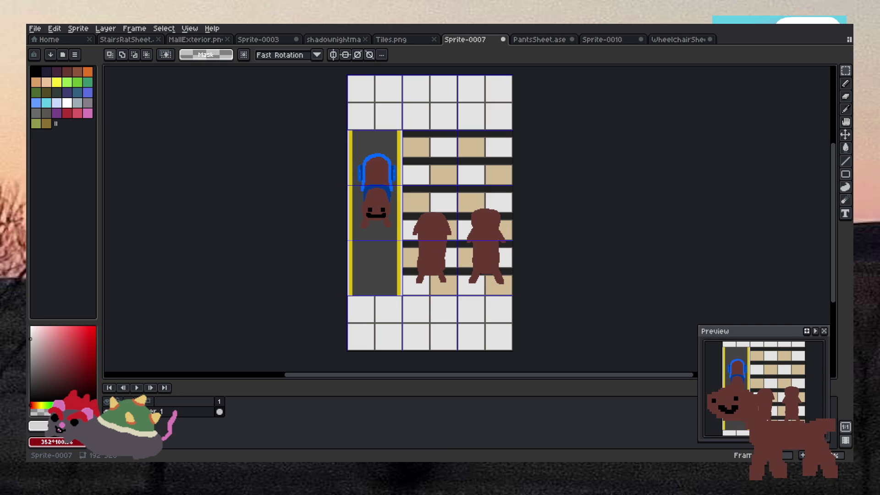
Step: Raise the Preview panel and look through the PantsSheet, Sprite-0007 and Sprite-0010 tabs
left_click_drag(760, 337, 759, 325)
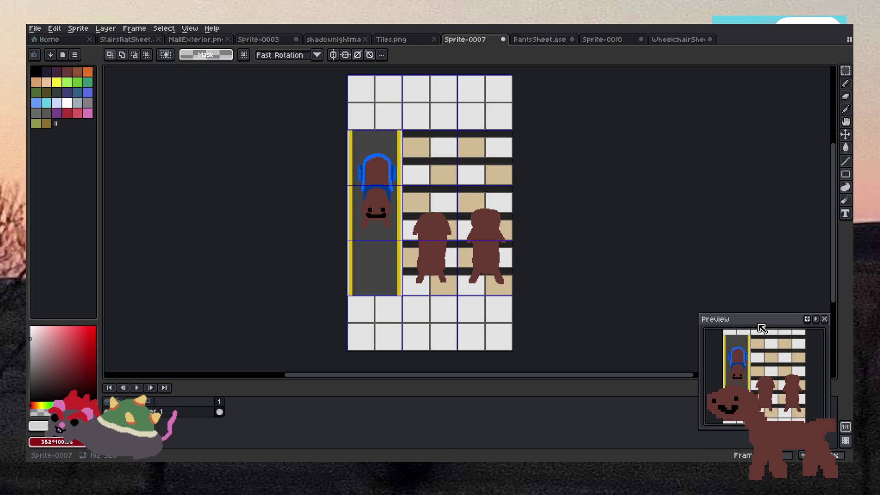
left_click_drag(762, 328, 758, 265)
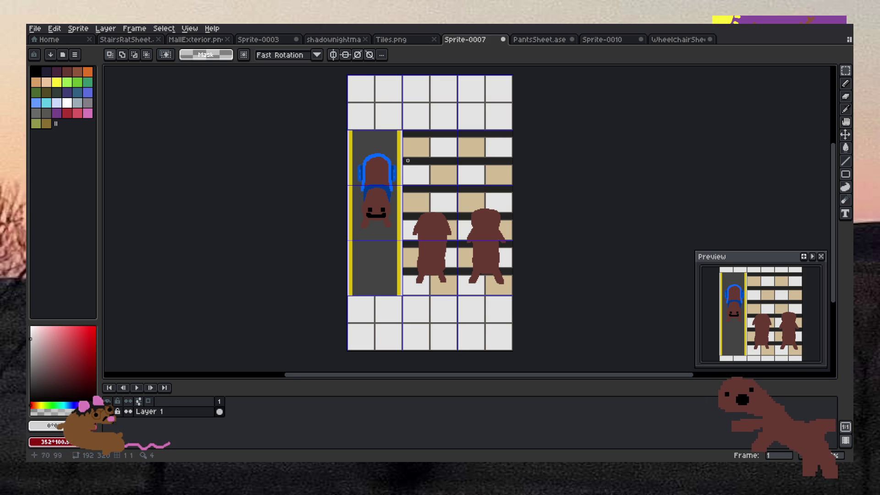
left_click(532, 40)
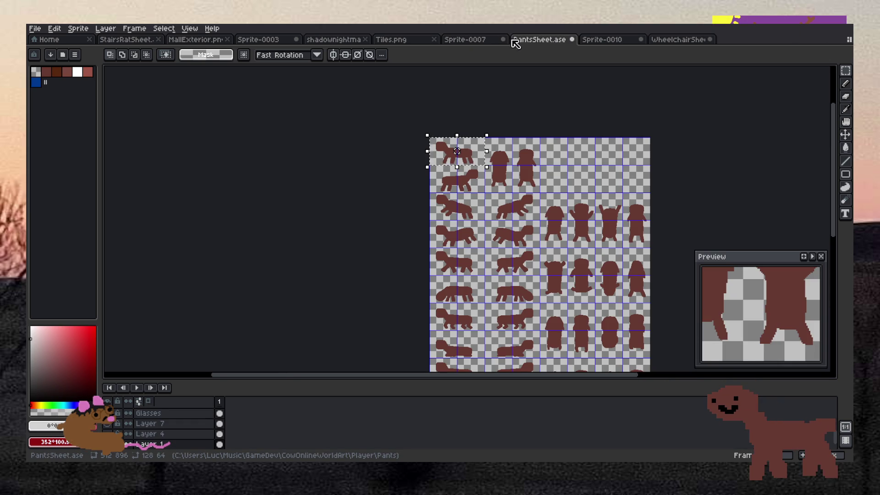
left_click(499, 39)
left_click(609, 40)
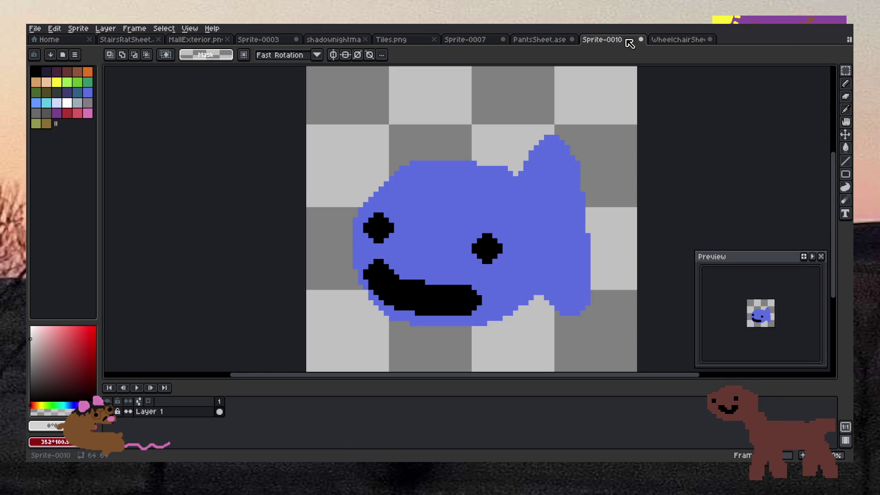
scroll(463, 291, "up", 4)
scroll(463, 291, "down", 3)
scroll(473, 291, "up", 3)
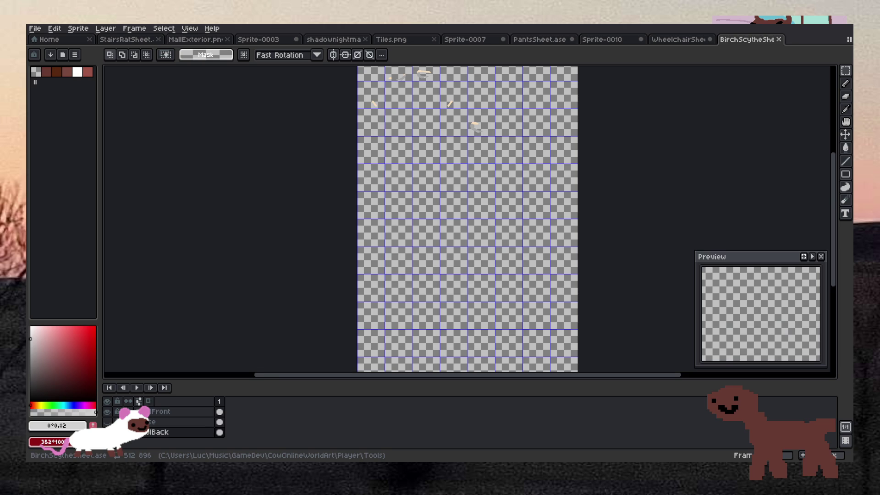
Step: Hide and reshow the ToolBack layer on the scythe sheet, then close the WheelchairSheet tab
scroll(461, 77, "down", 2)
scroll(458, 74, "up", 4)
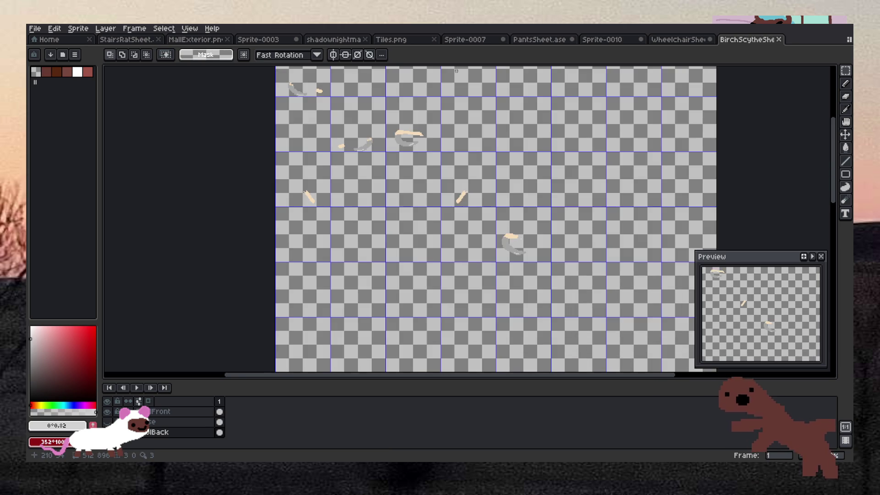
scroll(456, 71, "down", 4)
scroll(456, 71, "down", 1)
scroll(460, 64, "up", 5)
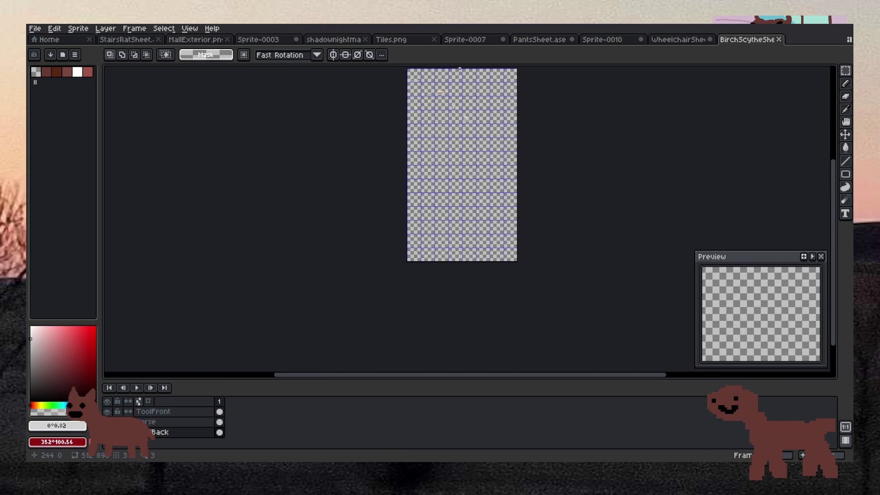
left_click(107, 421)
left_click(106, 432)
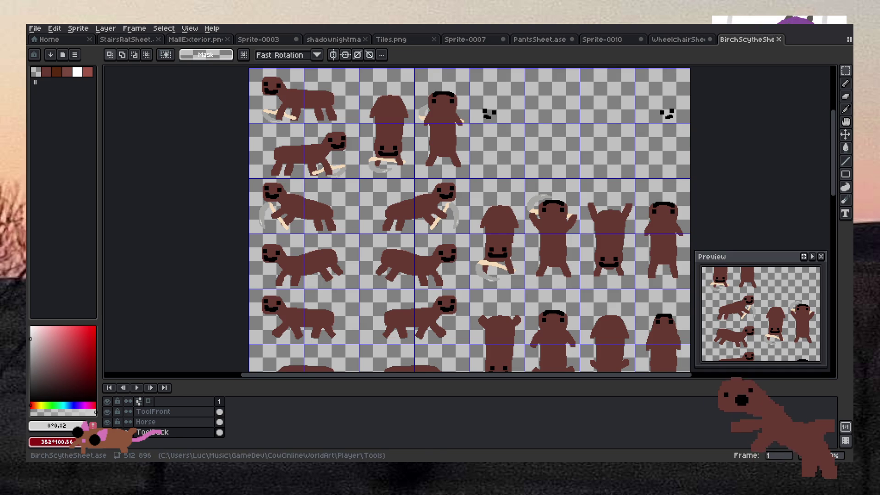
left_click(710, 40)
Step: Discard WheelchairSheet's changes and cancel closing Sprite-0010 so it stays open
left_click(436, 261)
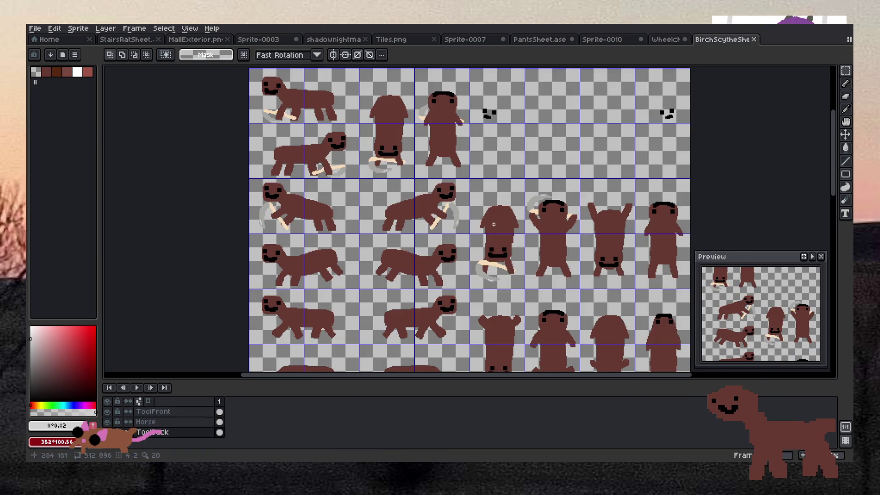
left_click(619, 41)
middle_click(620, 43)
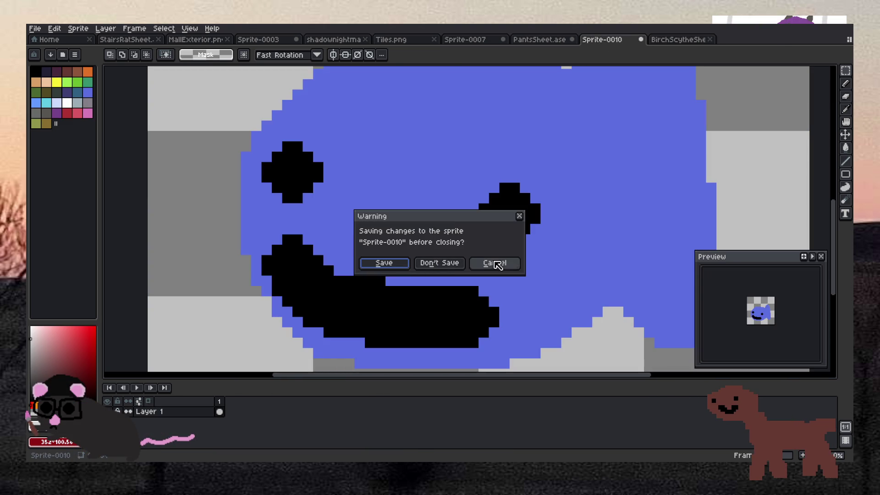
left_click(512, 264)
left_click(559, 41)
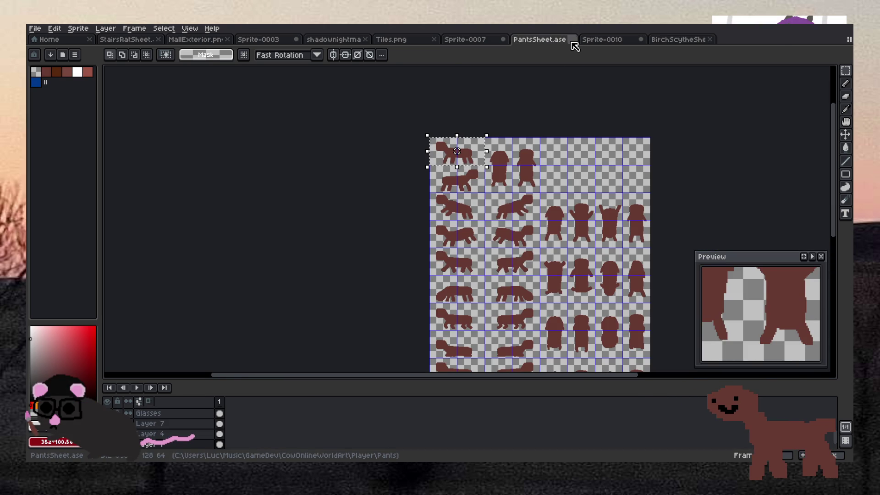
left_click(572, 40)
Step: Close PantsSheet and Sprite-0007 without saving, then Alt+Tab over to Godot
left_click(432, 266)
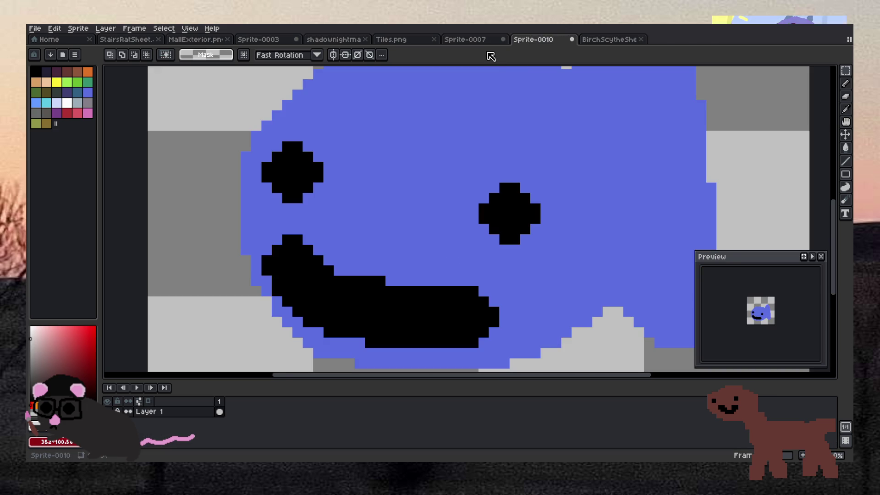
left_click(499, 41)
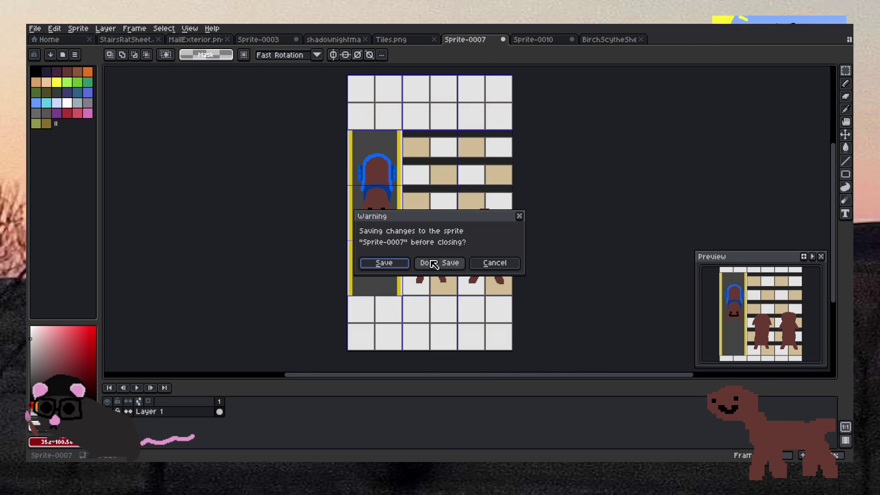
left_click(425, 262)
scroll(494, 95, "down", 4)
scroll(494, 94, "up", 1)
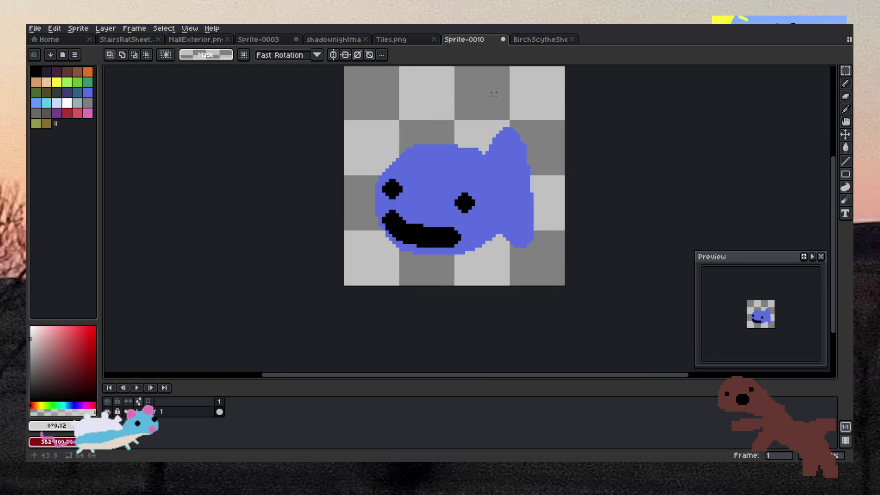
scroll(493, 94, "up", 1)
scroll(494, 94, "down", 1)
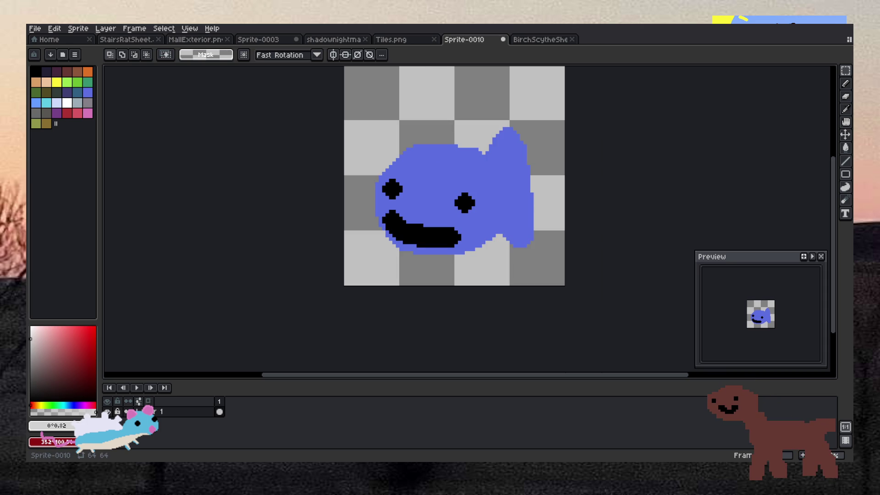
key("alt+Tab")
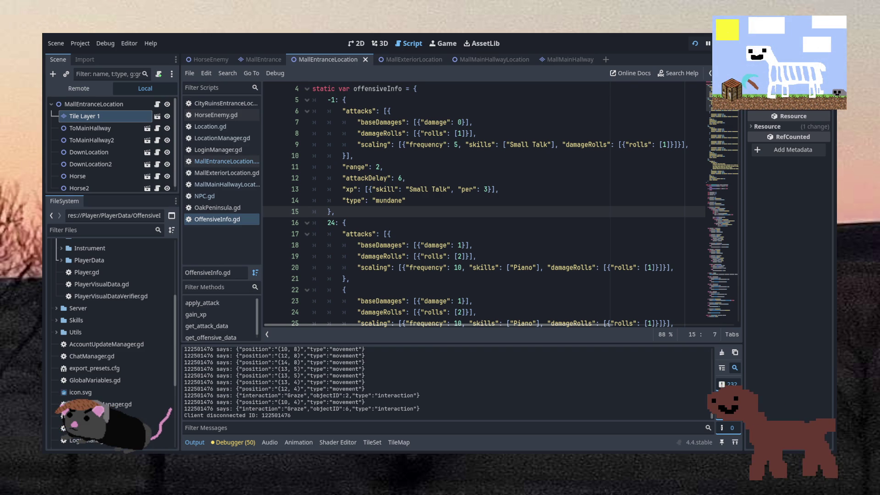
Step: Leave Godot's OffensiveInfo.gd and return to the BirchScytheSheet window in Aseprite
key("alt+Tab")
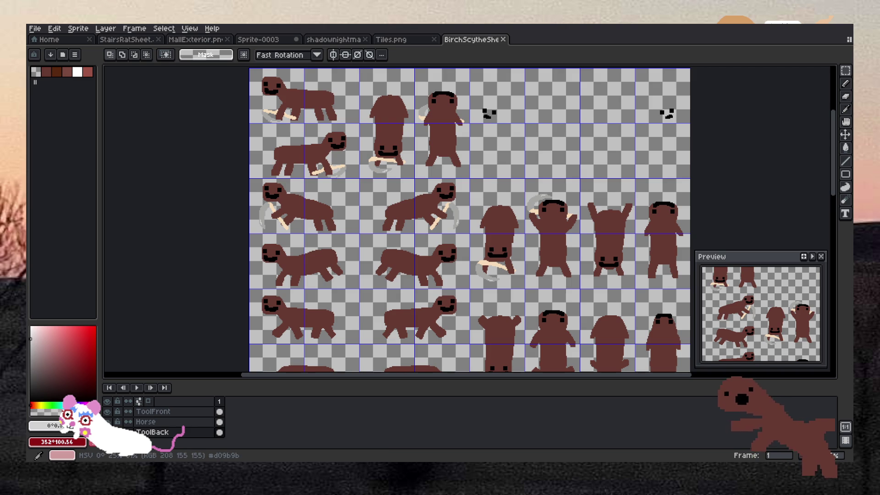
Step: Check OffensiveInfo.gd in Godot, then return to Aseprite's Sprite-0011 image
key("alt+Tab")
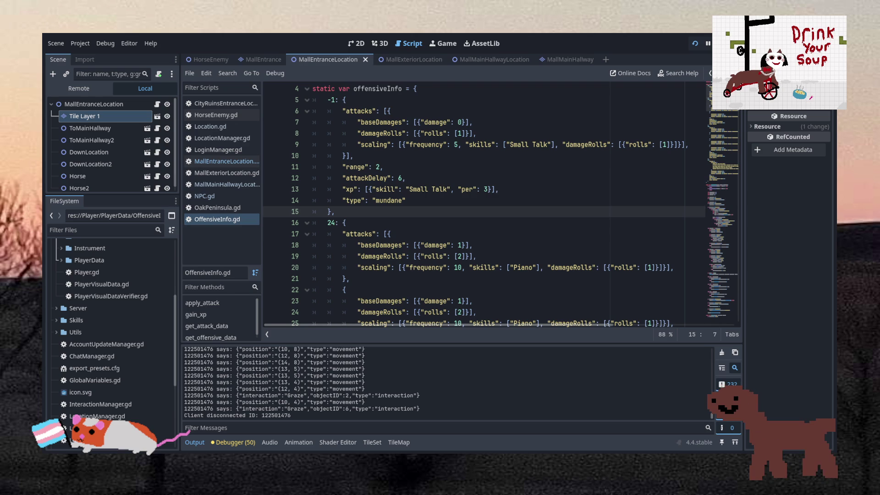
key("alt+Tab")
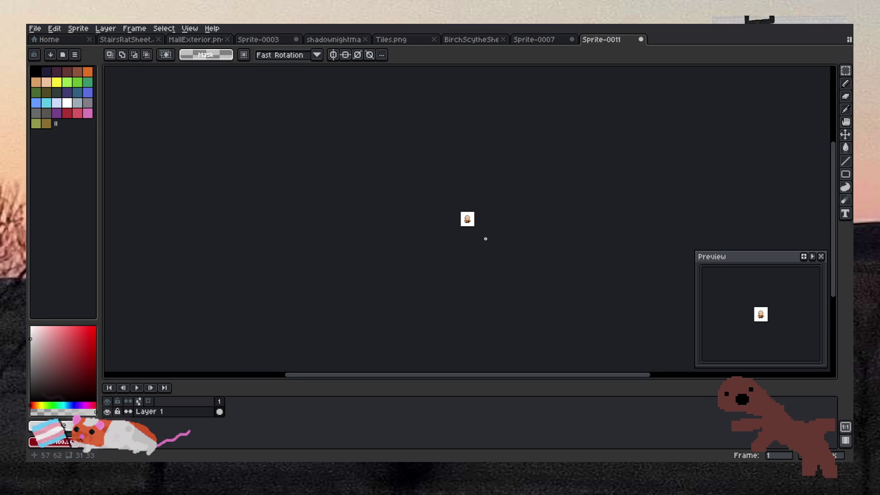
Step: Zoom and pan over the tiny Sprite-0011 figure, then close it with Don't Save
scroll(504, 222, "up", 5)
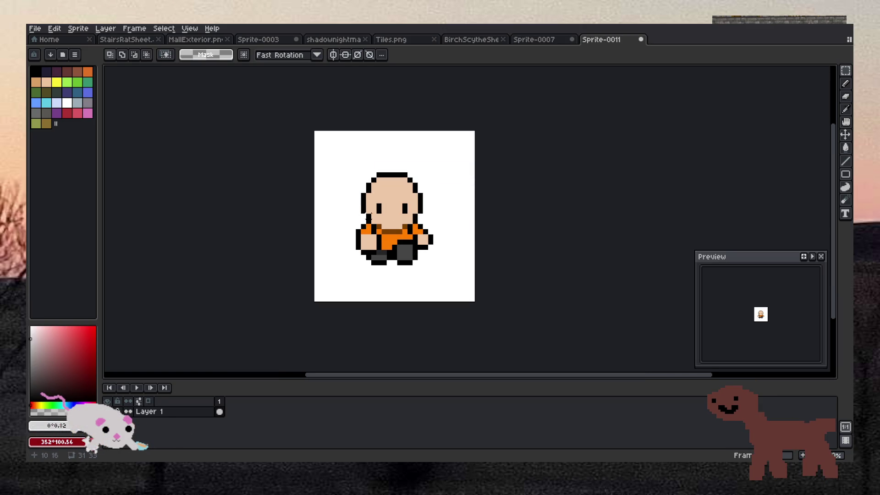
scroll(374, 216, "down", 6)
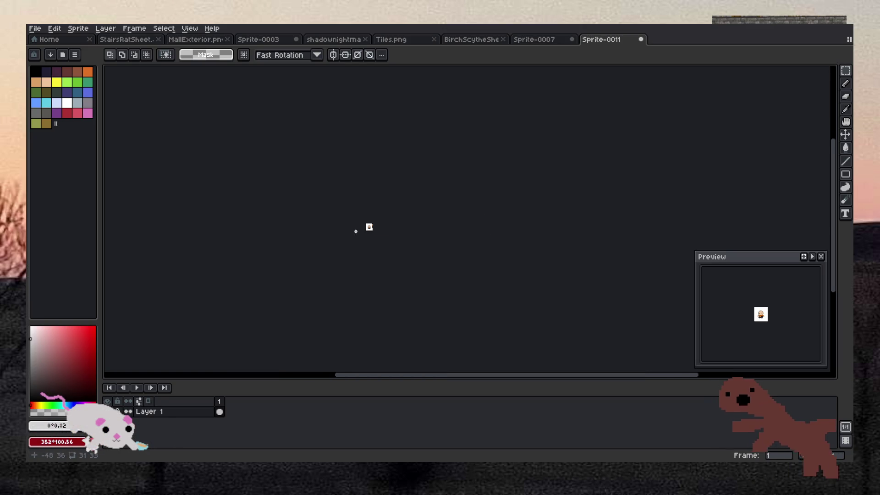
scroll(342, 235, "up", 2)
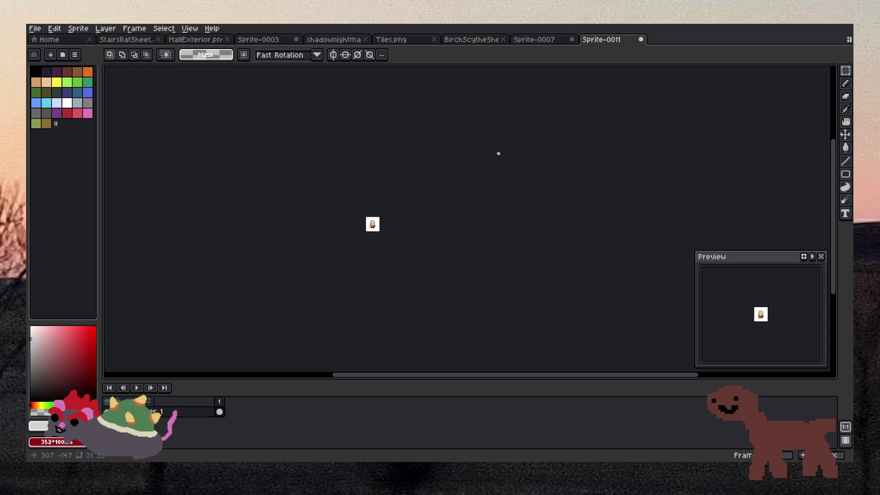
scroll(369, 215, "up", 1)
mouse_move(346, 242)
left_mouse_down()
mouse_move(406, 237)
mouse_move(399, 238)
mouse_move(408, 249)
mouse_move(399, 242)
left_mouse_up()
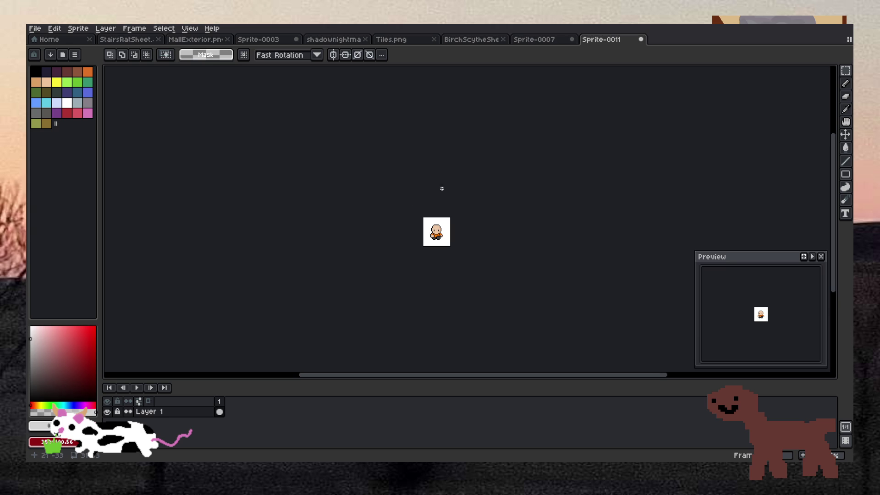
left_click(641, 39)
left_click(433, 263)
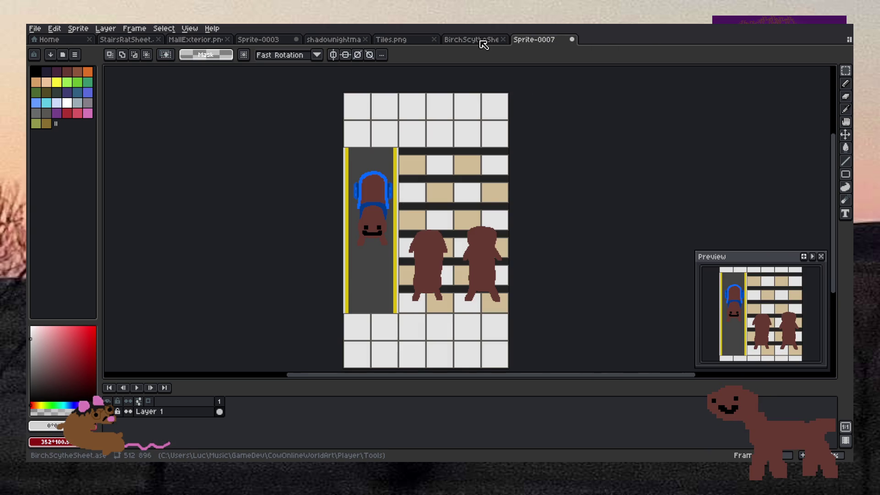
Step: Zoom around the Sprite-0007 stairs mockup, then bring up the BirchScytheSheet tab
scroll(415, 196, "down", 1)
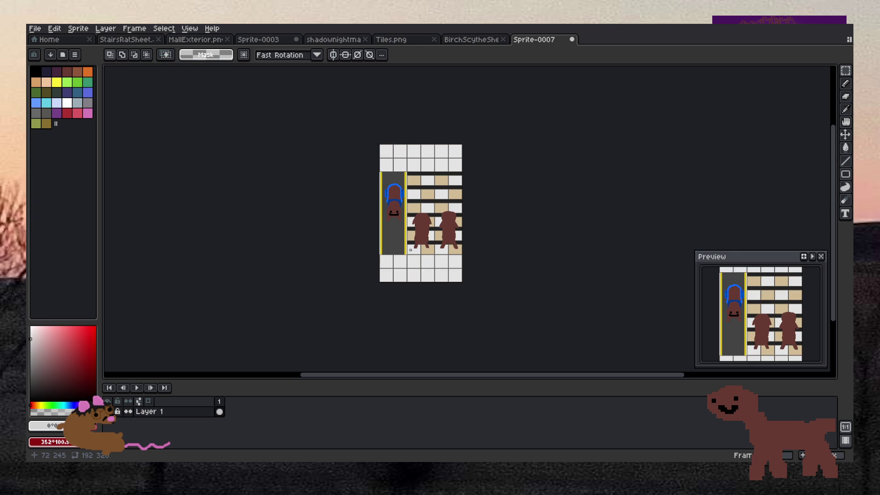
scroll(410, 250, "up", 1)
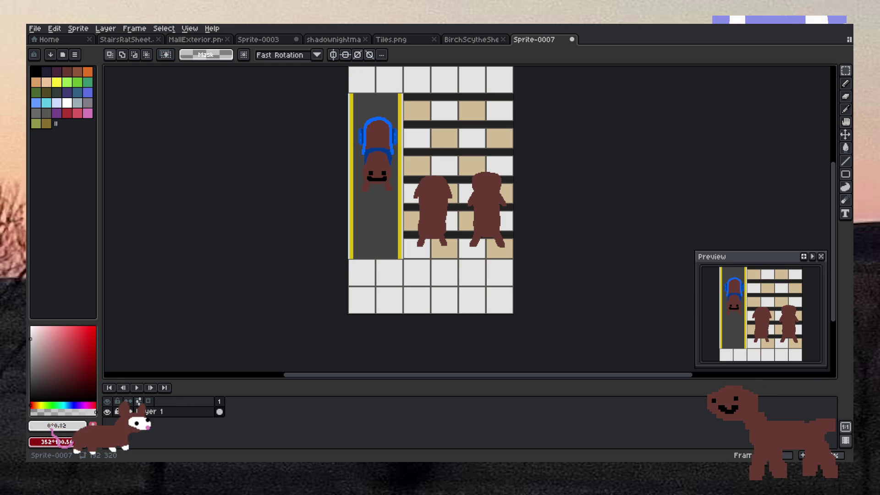
left_click(472, 41)
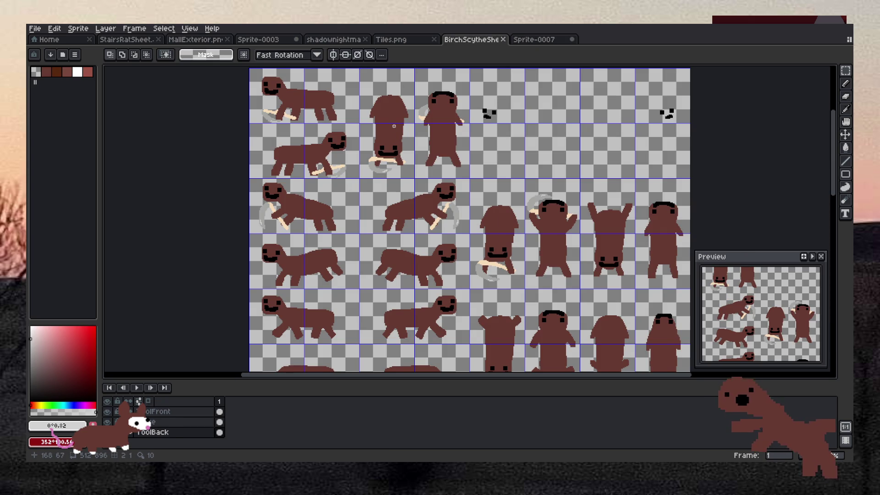
Step: Dock the WalnutBranch twig reference as a side-by-side panel next to the main canvas
scroll(394, 126, "down", 5)
scroll(422, 181, "up", 5)
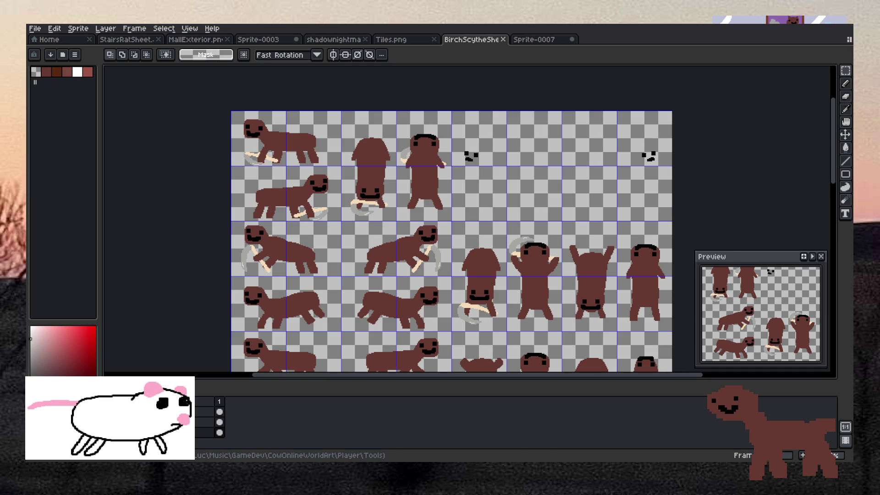
scroll(443, 223, "up", 5)
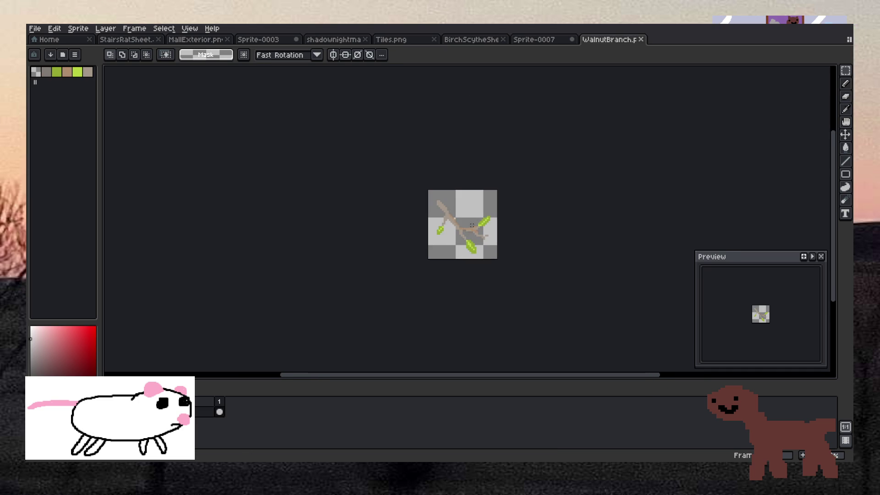
scroll(443, 223, "down", 4)
mouse_move(610, 39)
left_mouse_down()
mouse_move(692, 41)
mouse_move(804, 125)
left_mouse_up()
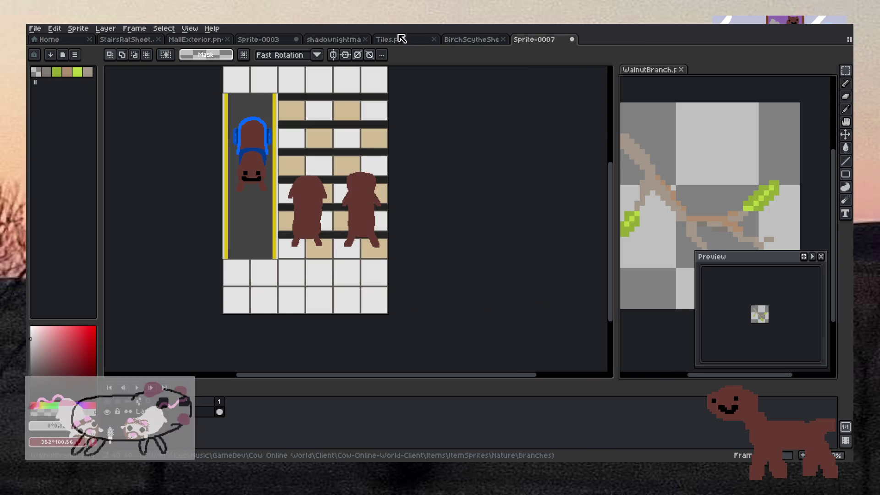
Step: Sample a colour from WalnutBranch, test it on a scythe handle, and undo
left_click(458, 39)
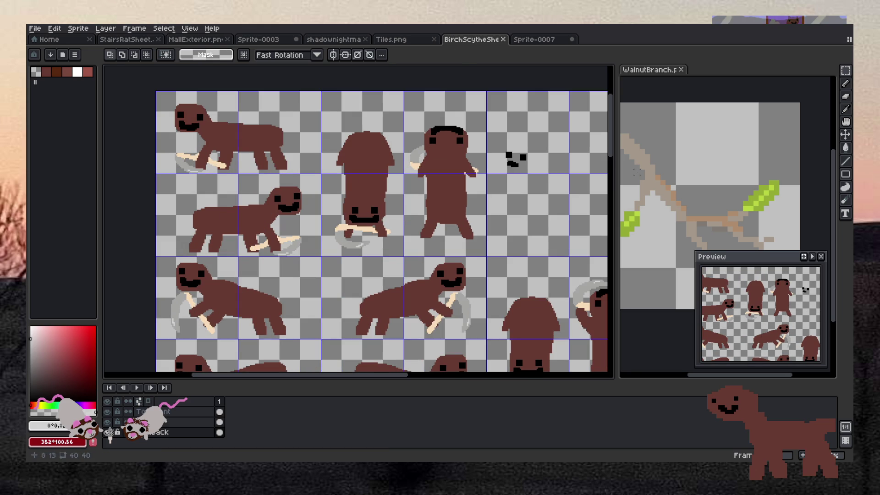
left_click(653, 168, "alt")
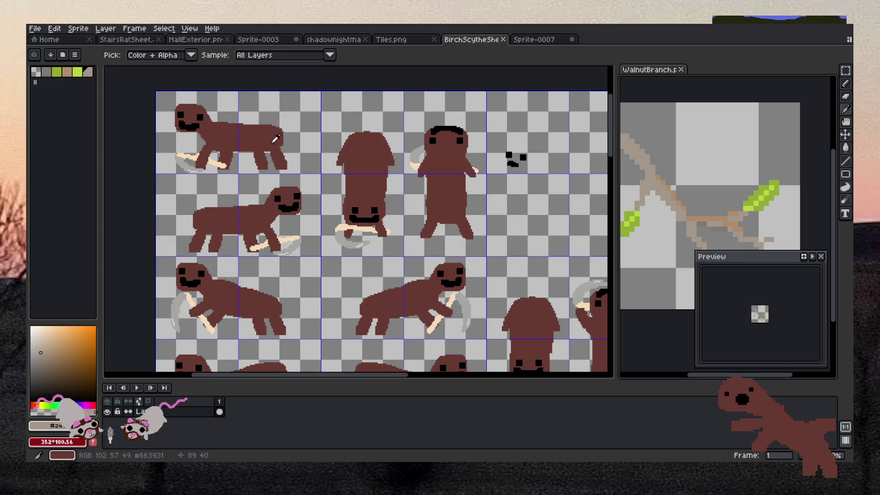
scroll(183, 155, "up", 2)
left_click(179, 159)
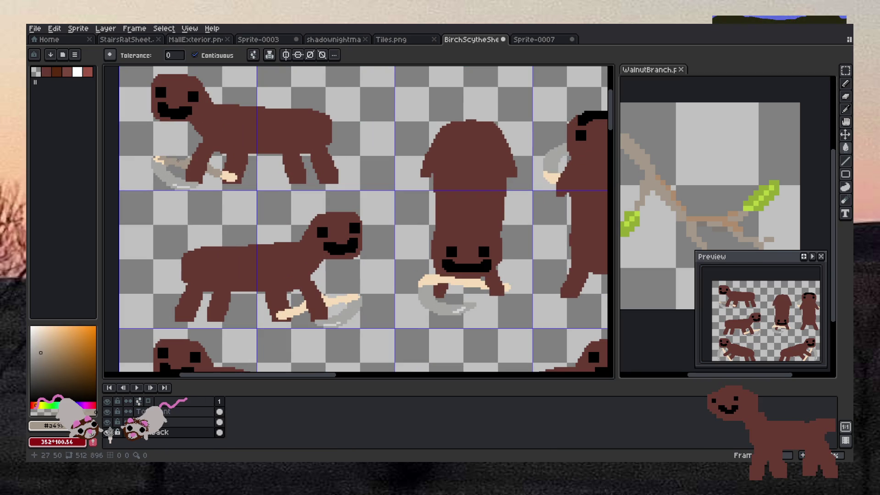
key("ctrl+z")
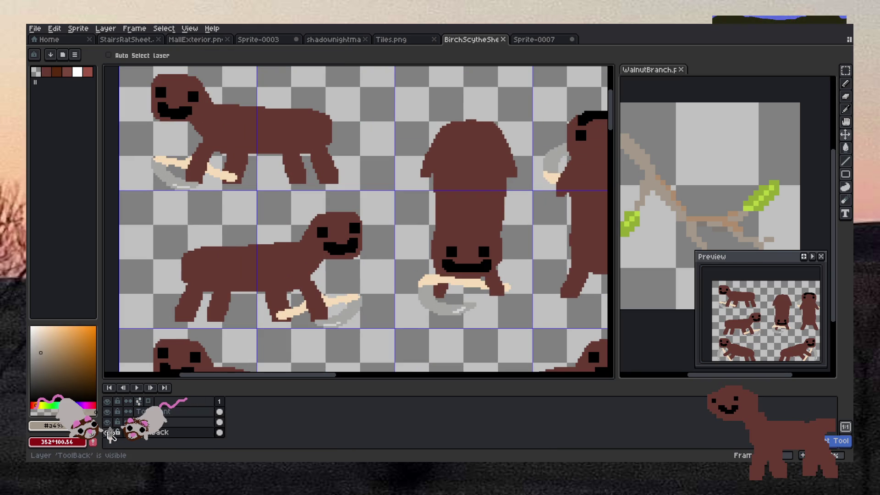
Step: Use a non-contiguous Paint Bucket to fill the ToolFront scythe handles grey-beige in every frame
key("g")
left_click(195, 55)
left_click(175, 162)
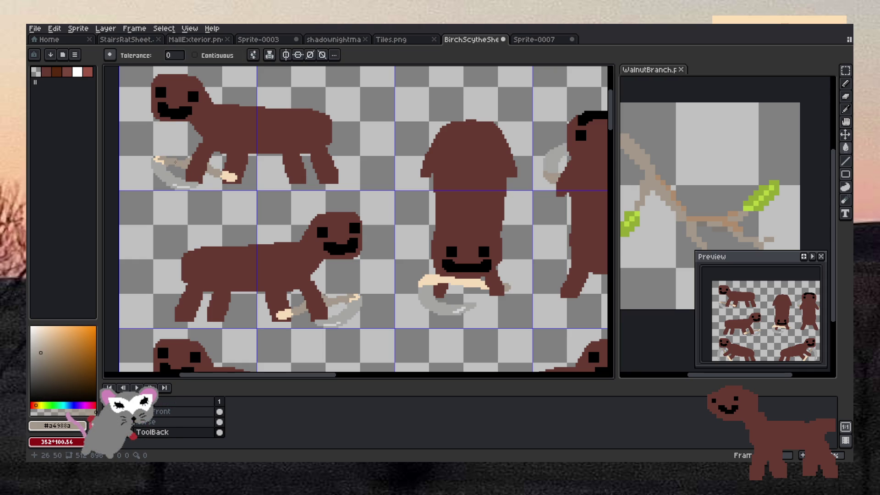
left_click(167, 412)
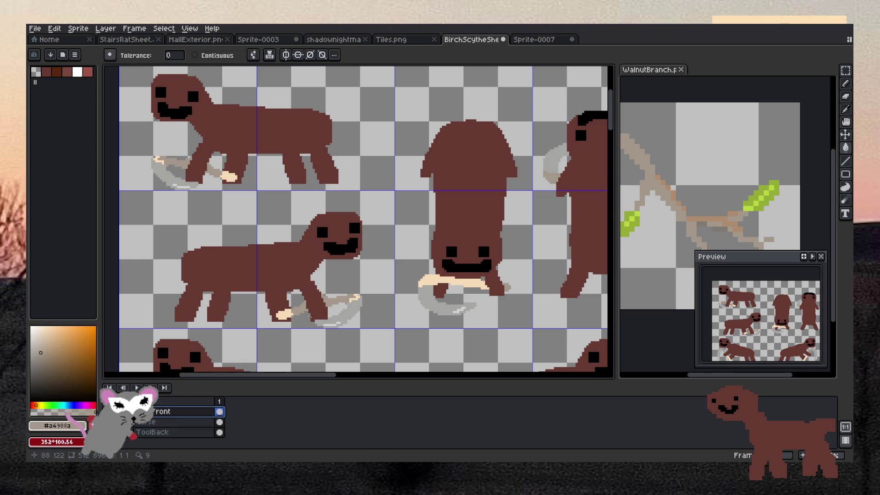
left_click(284, 315)
scroll(293, 280, "down", 4)
scroll(320, 234, "up", 3)
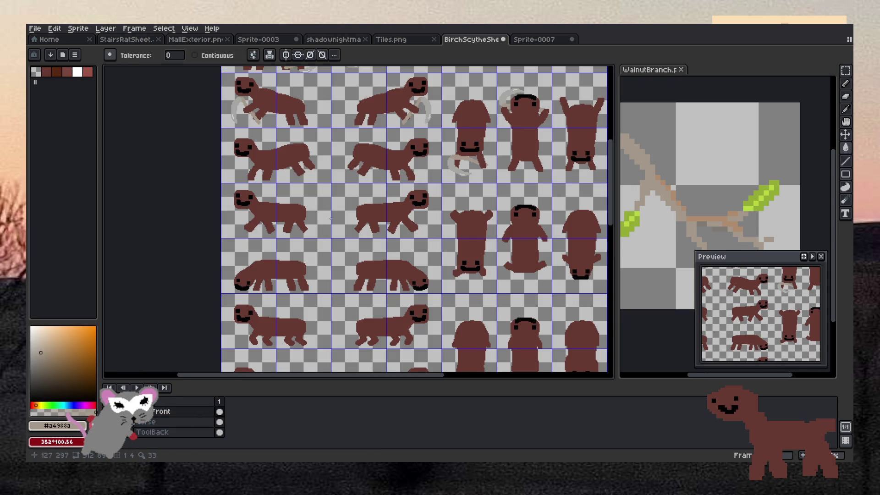
scroll(381, 160, "down", 4)
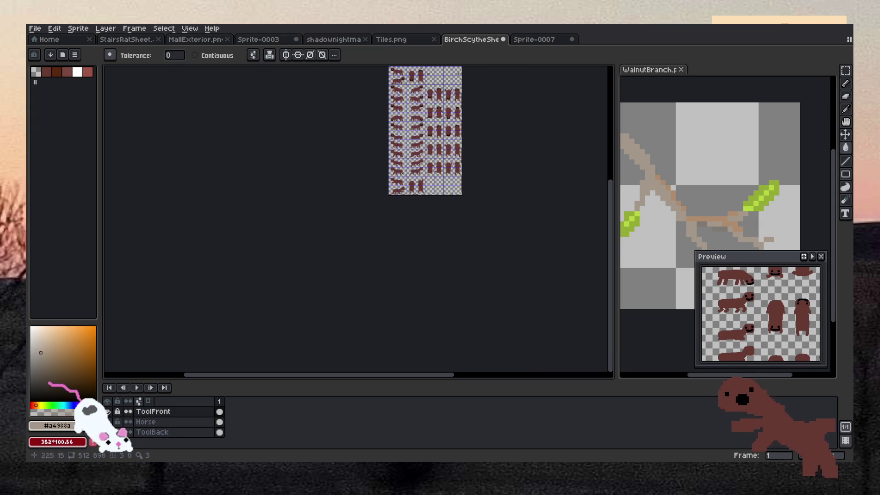
scroll(406, 73, "up", 3)
scroll(519, 117, "up", 3)
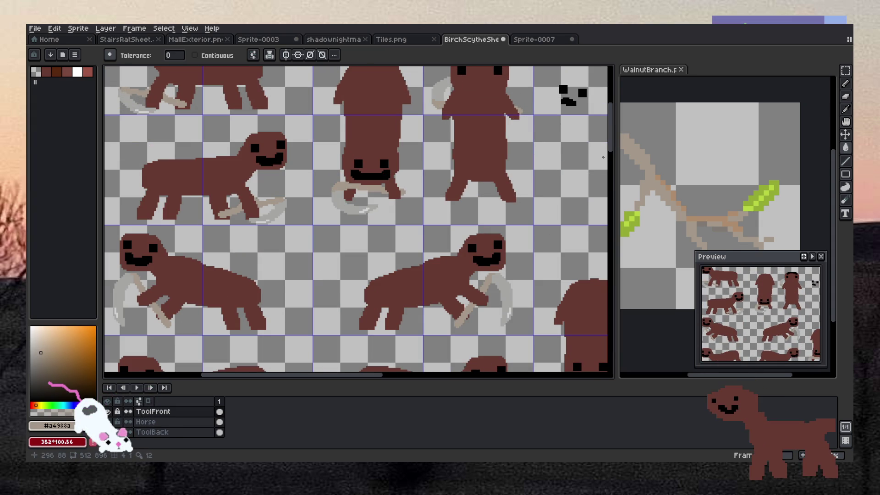
Step: Refill all scythe handles with the walnut tan #ae8d6e and hide the Horse layer
key("i")
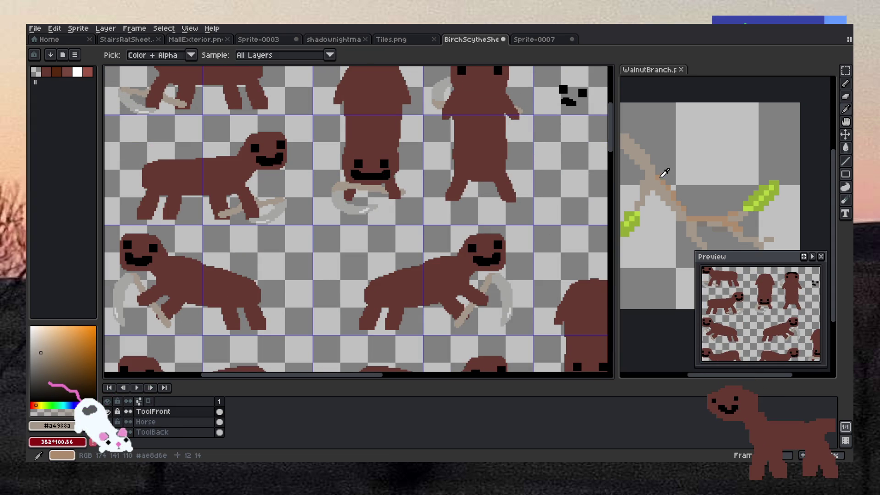
left_click(664, 173)
scroll(294, 186, "up", 1)
key("g")
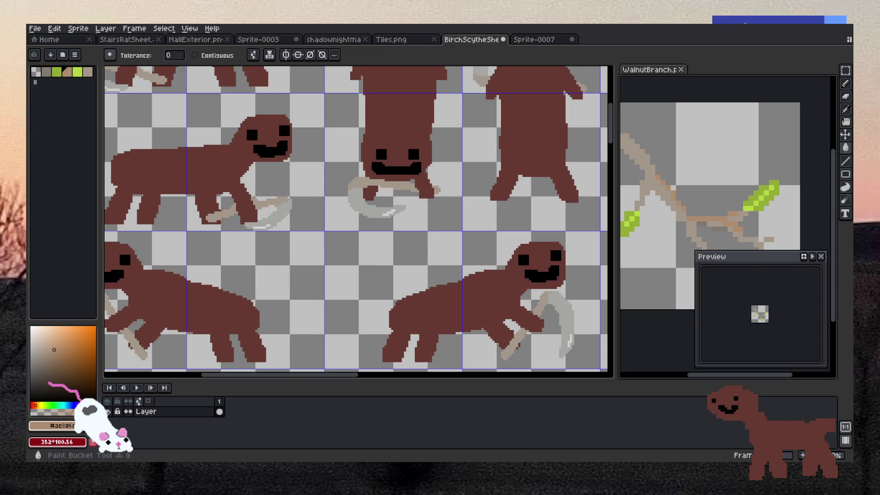
left_click(220, 217)
key("ctrl+z")
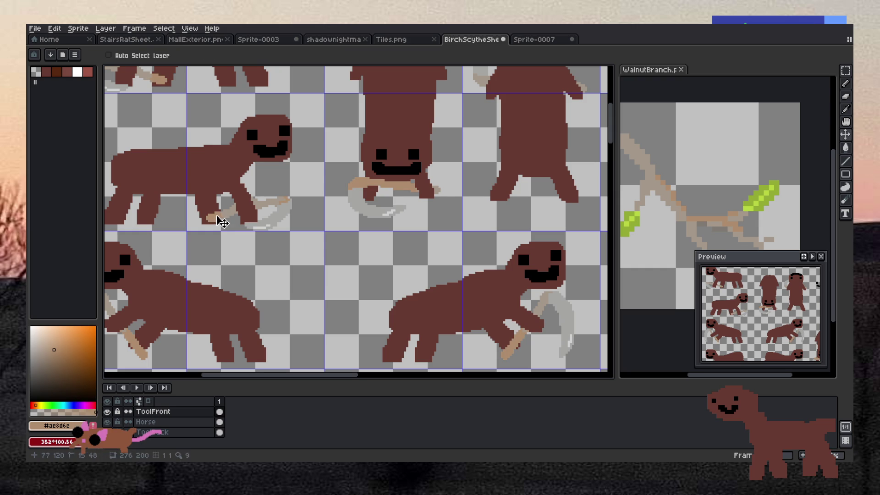
left_click(210, 219)
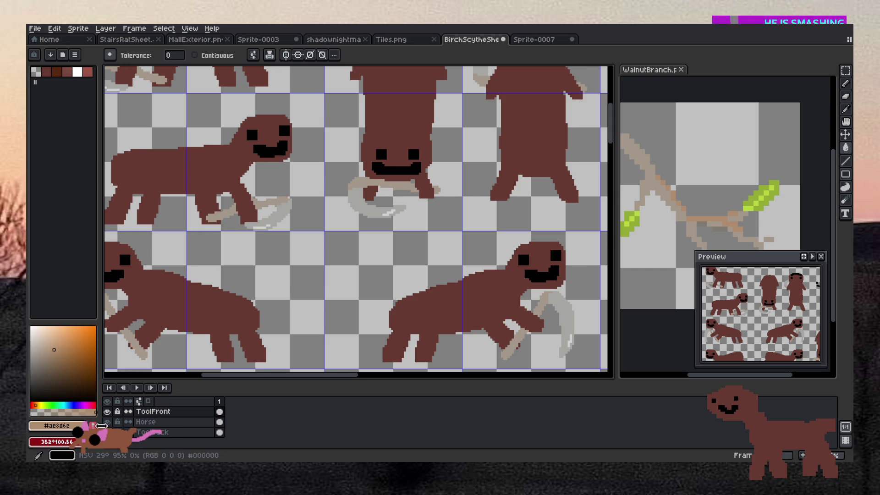
left_click(107, 422)
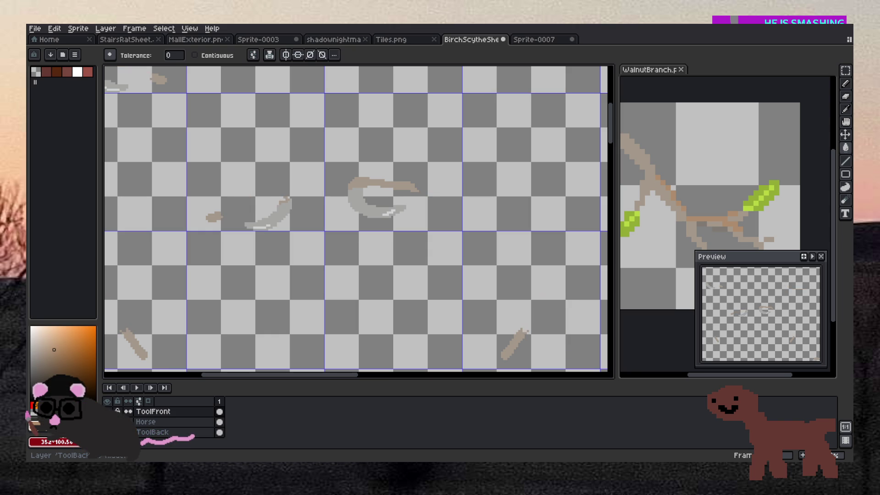
Step: Make ToolBack the active layer and magic-wand select the top-left scythe handle
left_click(151, 433)
scroll(207, 209, "up", 5)
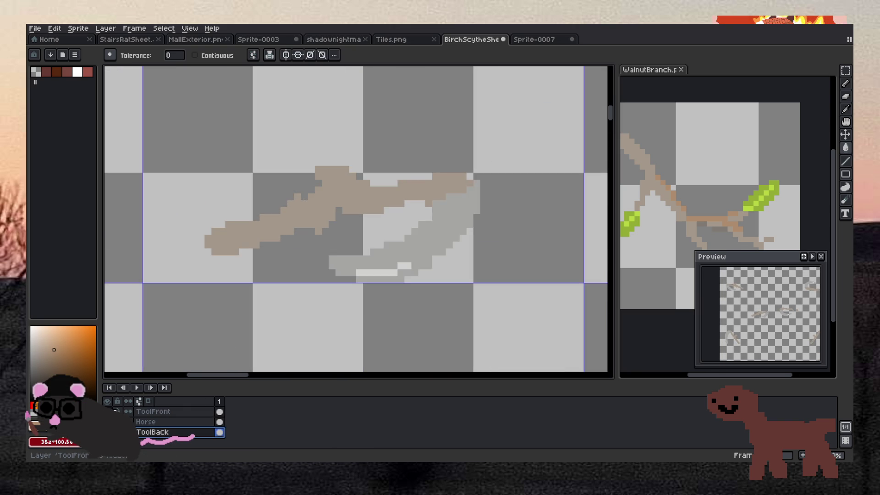
scroll(357, 218, "down", 5)
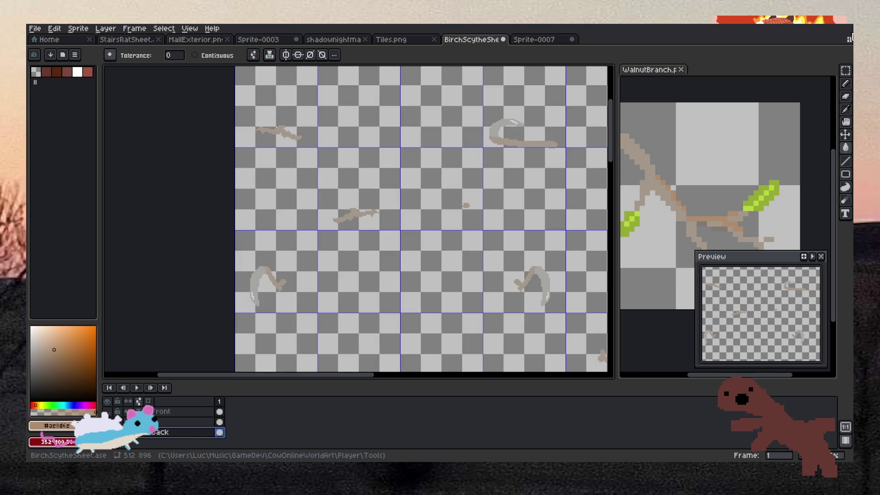
scroll(622, 129, "down", 1)
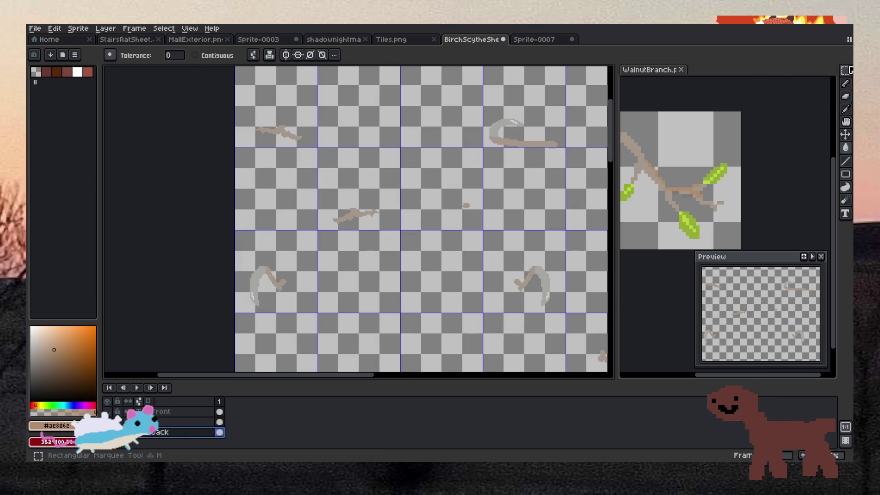
key("w")
left_click(277, 133)
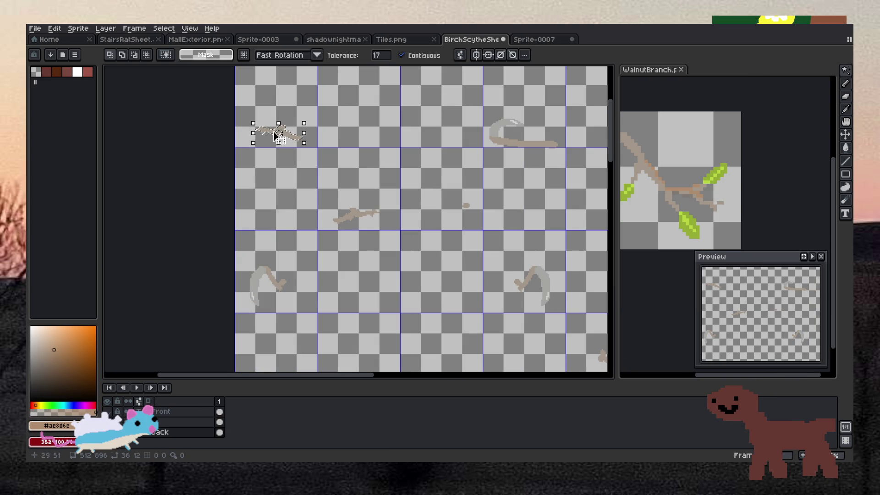
scroll(276, 133, "up", 5)
Step: With a 1px pencil, paint darker tan shading along the upper and lower handle
key("b")
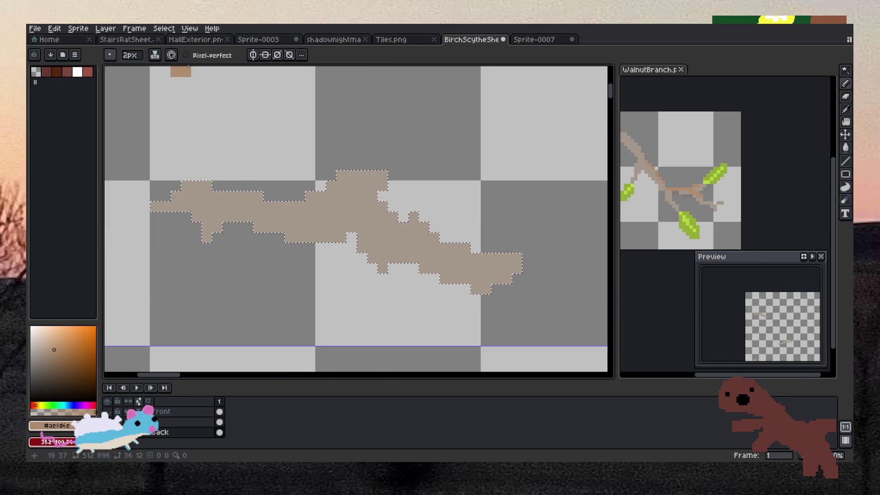
left_click(130, 55)
type("1")
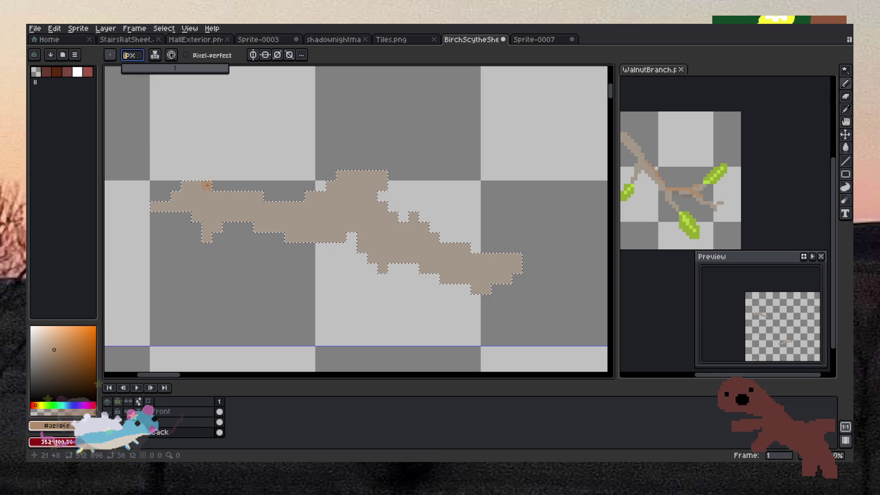
left_click_drag(197, 186, 258, 196)
left_click_drag(289, 207, 310, 207)
left_click(464, 248)
left_click(434, 237)
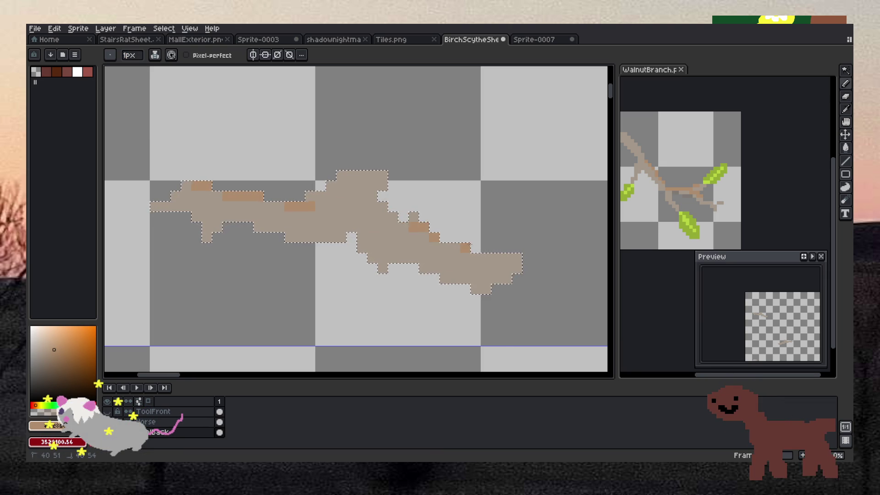
left_click_drag(413, 227, 424, 227)
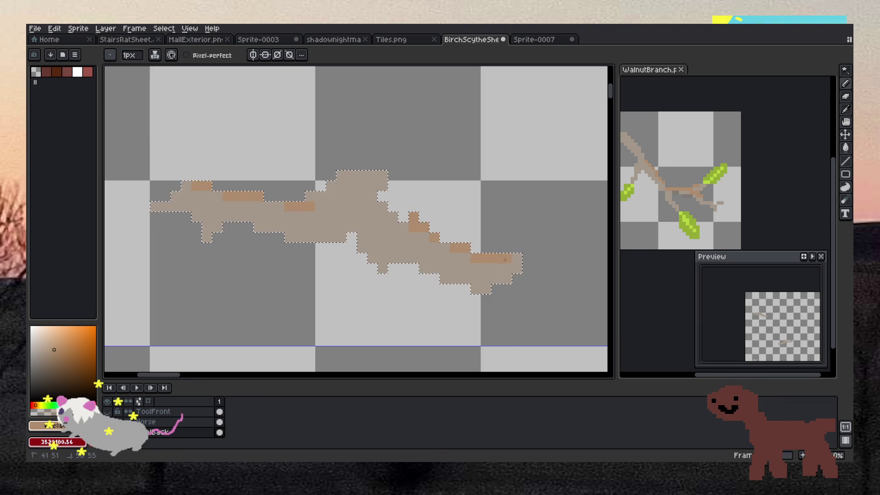
scroll(558, 286, "down", 5)
scroll(558, 285, "up", 1)
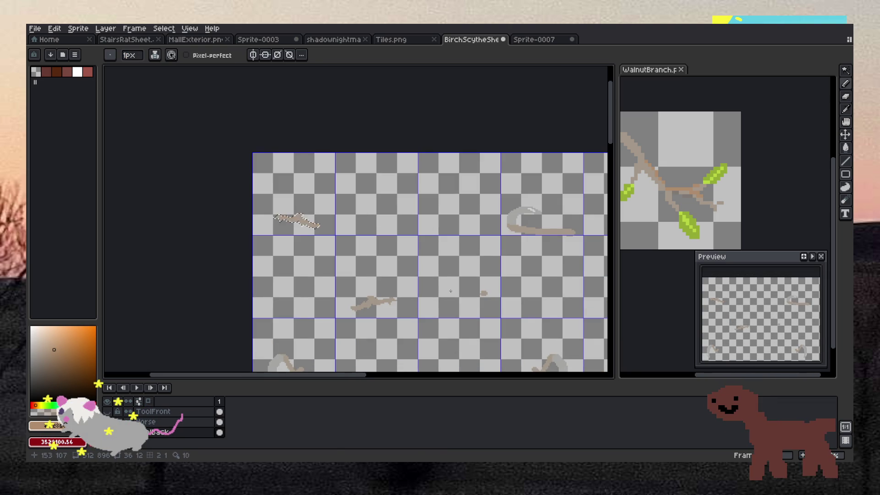
Step: Show the Horse layer to check the handles, then hide it again
left_click(107, 422)
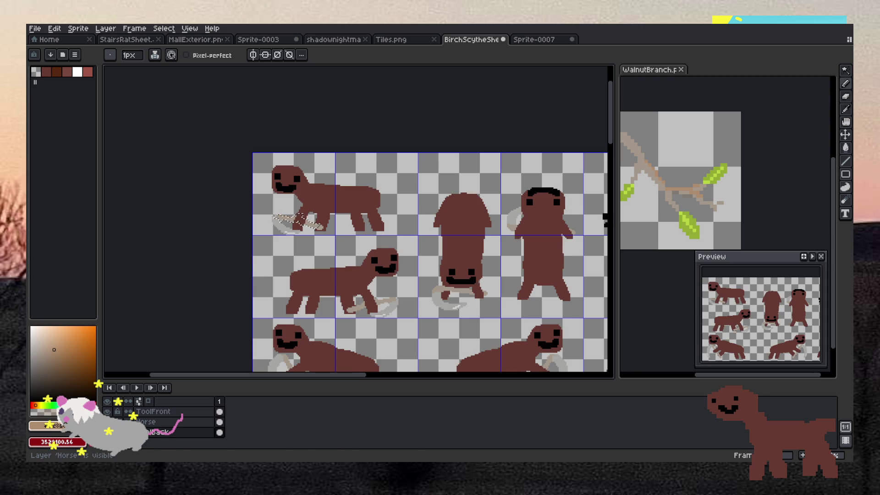
scroll(366, 323, "up", 2)
scroll(368, 307, "up", 3)
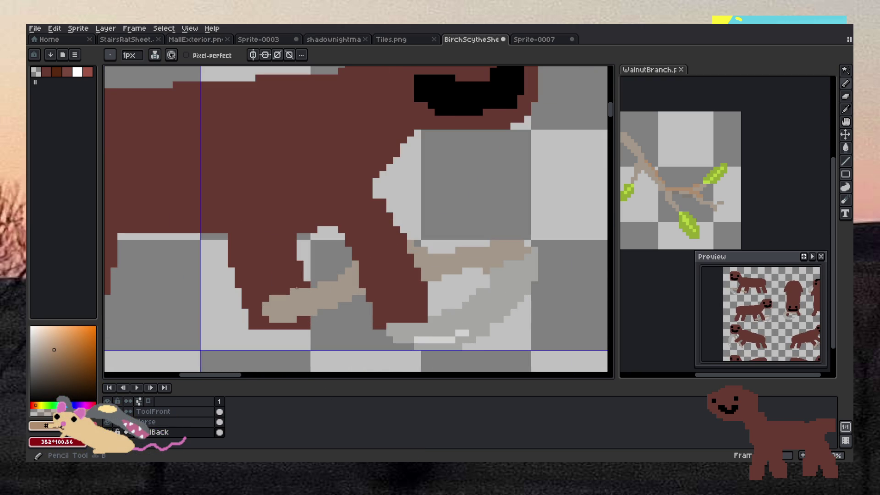
scroll(395, 255, "down", 3)
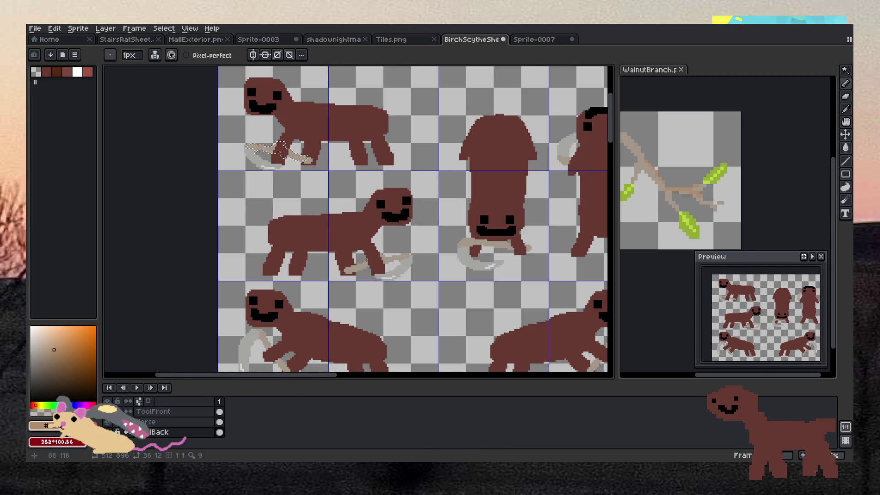
left_click(107, 421)
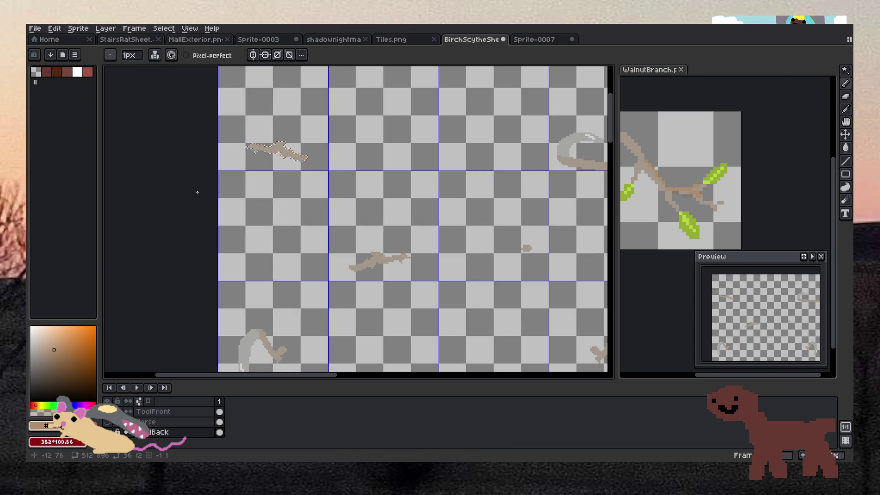
Step: With Contiguous off, wand-select every handle piece on the sheet and bring the horses back
key("w")
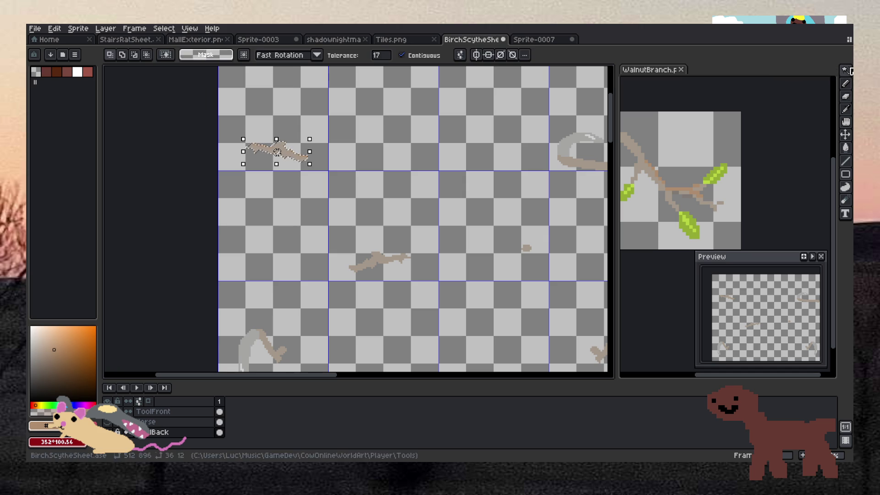
left_click(401, 55)
left_click(377, 265)
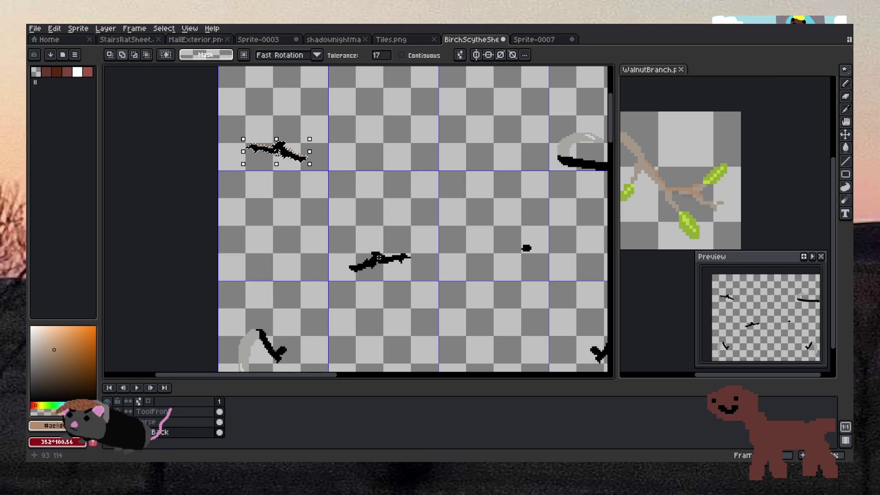
key("ctrl+z")
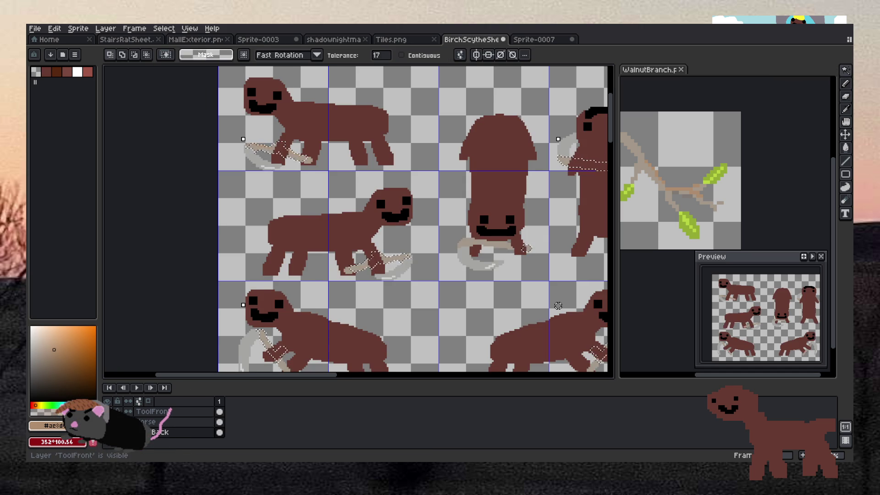
Step: Pencil a darker tan shading line along the rat's scythe handle
scroll(346, 237, "up", 3)
scroll(345, 237, "down", 3)
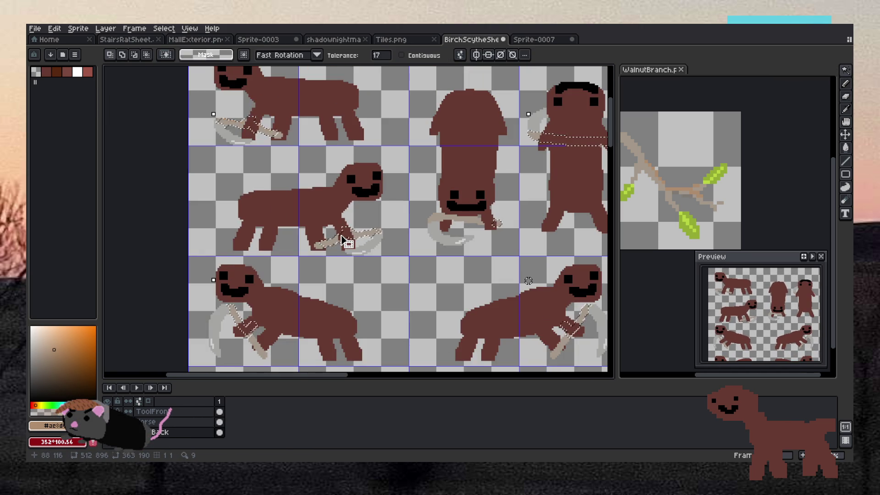
scroll(343, 240, "up", 3)
scroll(344, 240, "up", 1)
key("b")
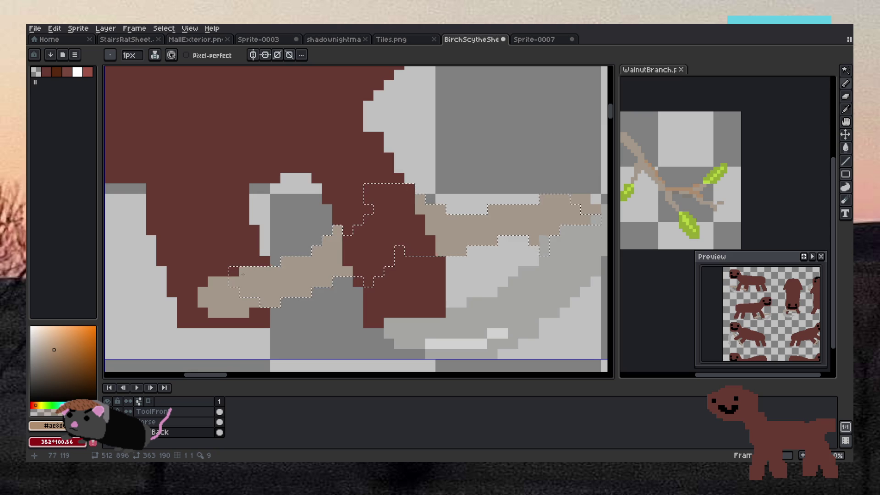
left_click_drag(289, 261, 337, 229)
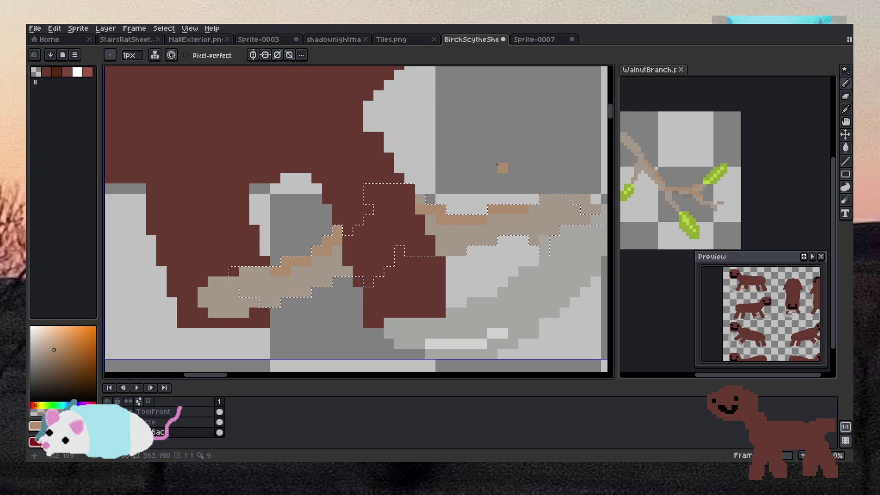
scroll(509, 165, "down", 5)
scroll(431, 209, "up", 5)
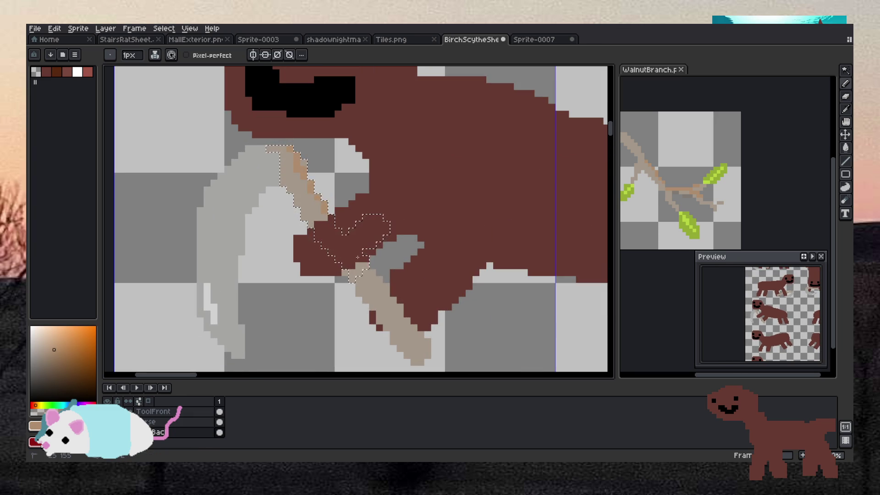
scroll(376, 273, "down", 5)
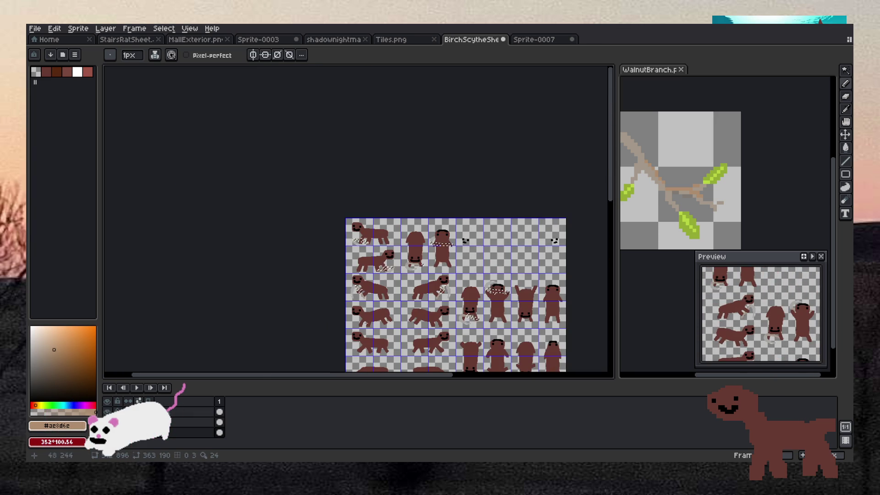
scroll(394, 268, "up", 5)
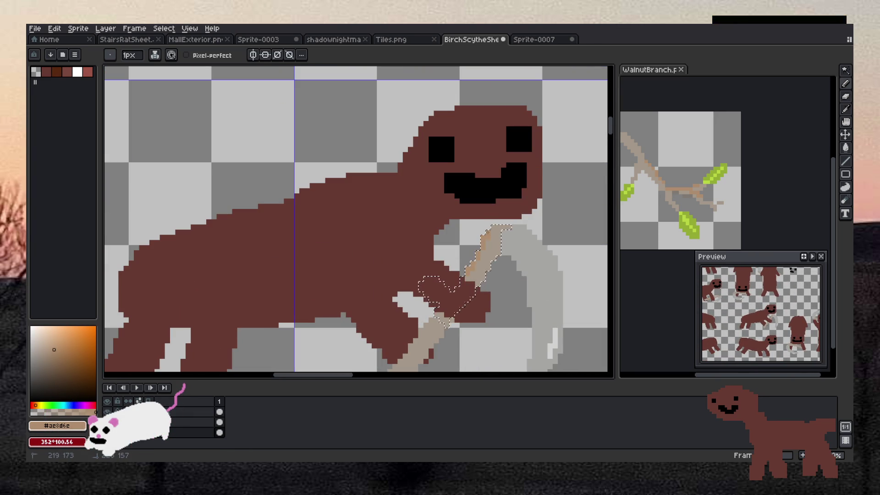
scroll(467, 277, "down", 3)
scroll(447, 268, "down", 1)
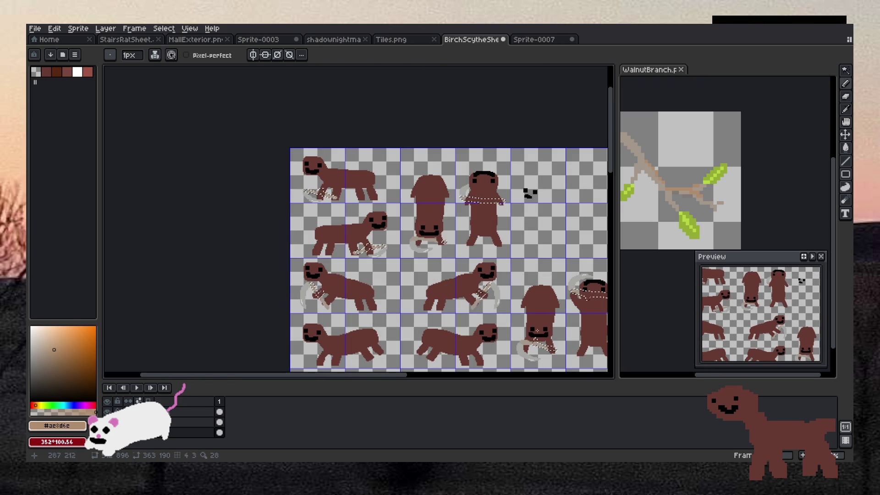
scroll(357, 220, "down", 2)
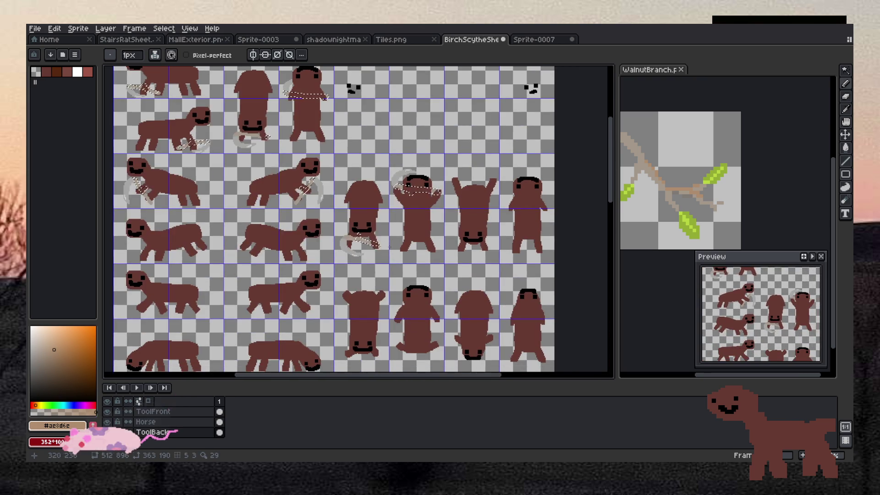
scroll(358, 220, "up", 5)
Step: Add an orange highlight on the handle's top edge and a tan run, then select ToolFront
left_click_drag(287, 231, 311, 240)
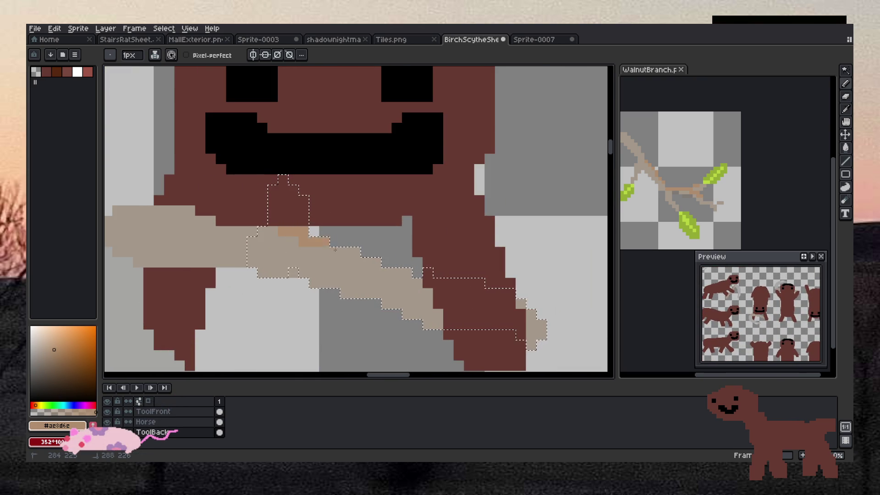
scroll(390, 265, "down", 3)
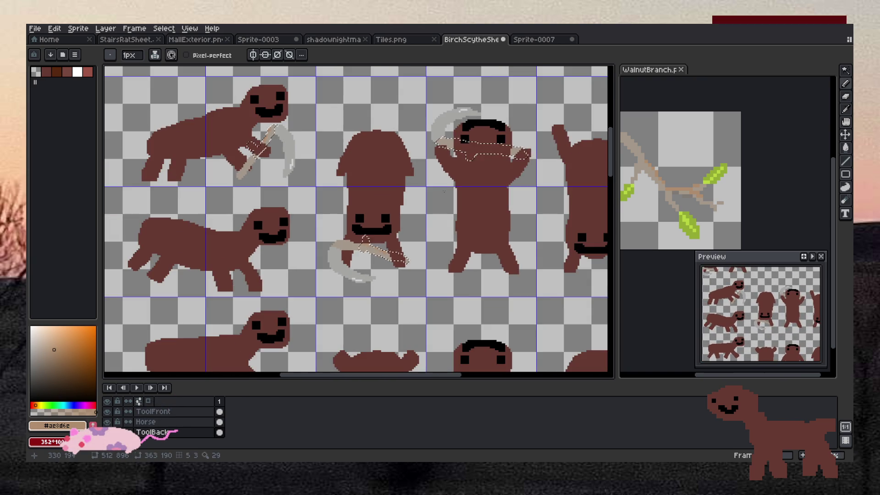
scroll(486, 133, "up", 3)
scroll(486, 132, "up", 3)
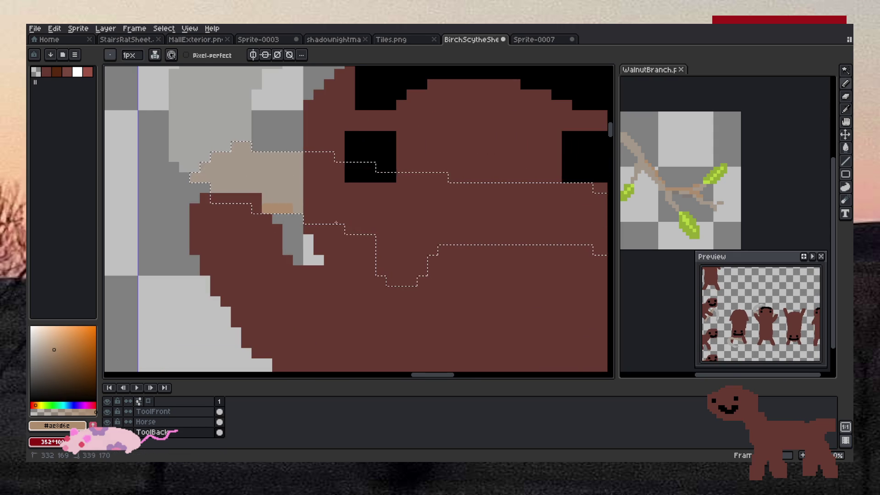
left_click_drag(297, 208, 274, 208)
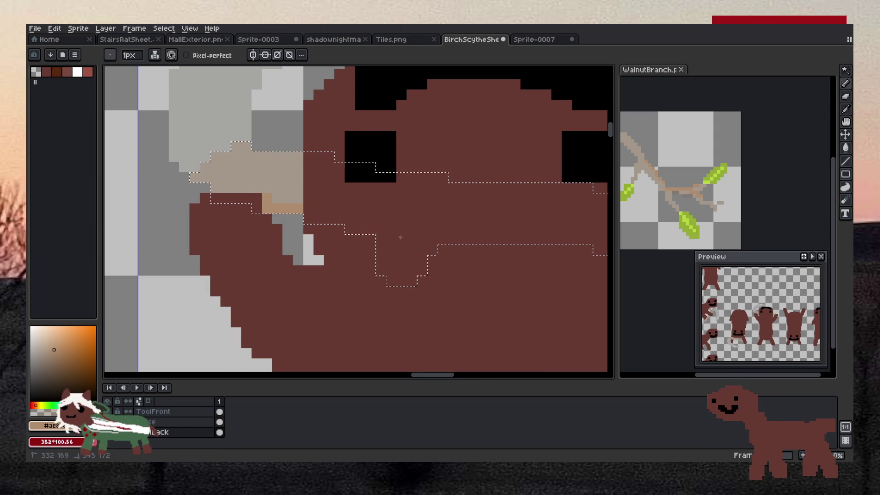
scroll(403, 237, "down", 3)
scroll(513, 226, "up", 2)
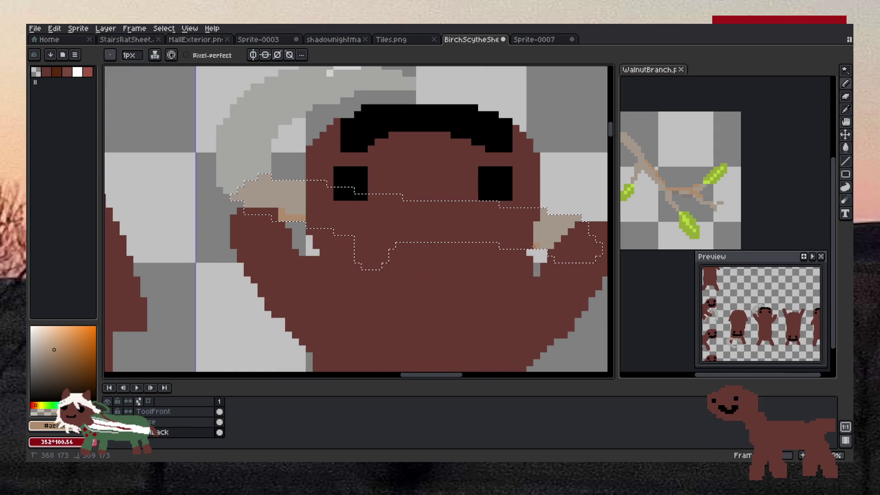
scroll(513, 233, "down", 3)
scroll(398, 141, "up", 4)
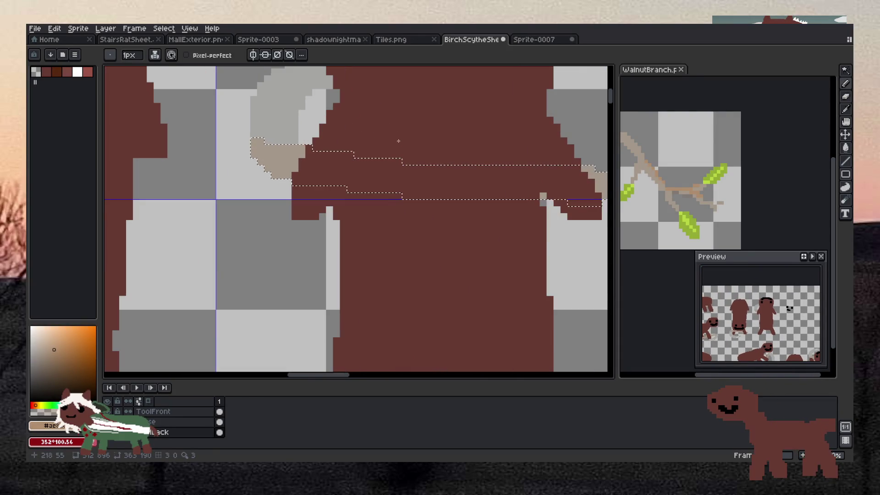
scroll(296, 178, "down", 1)
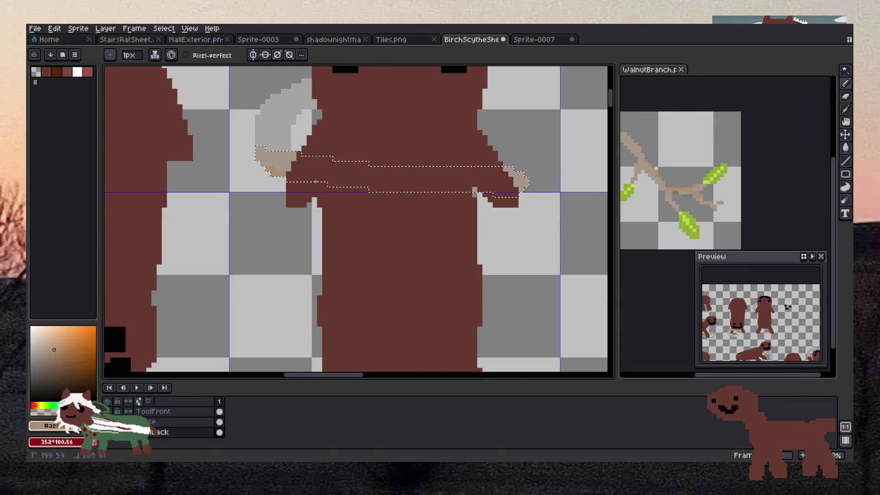
scroll(348, 186, "down", 3)
scroll(373, 206, "up", 3)
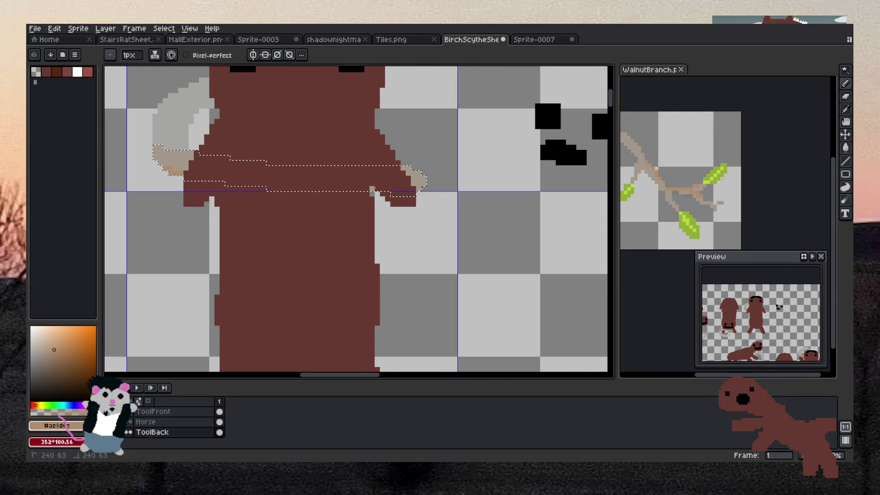
scroll(372, 206, "down", 3)
scroll(220, 240, "up", 3)
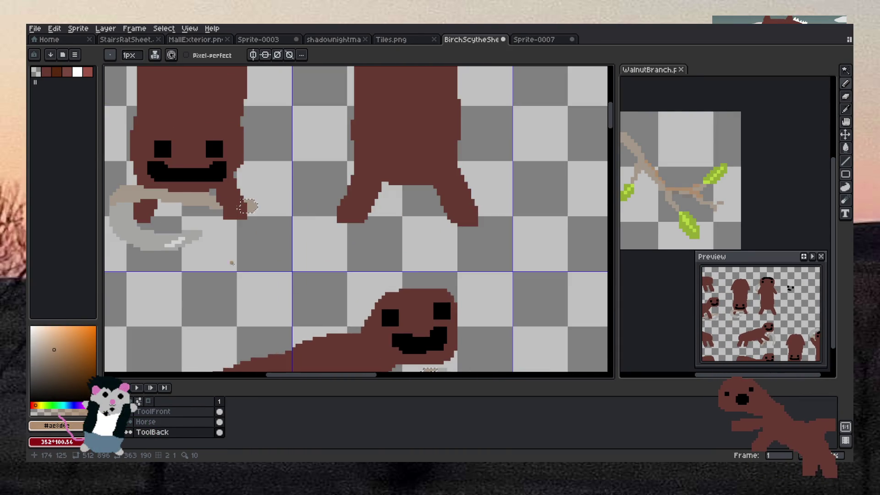
scroll(220, 240, "down", 1)
scroll(310, 256, "down", 2)
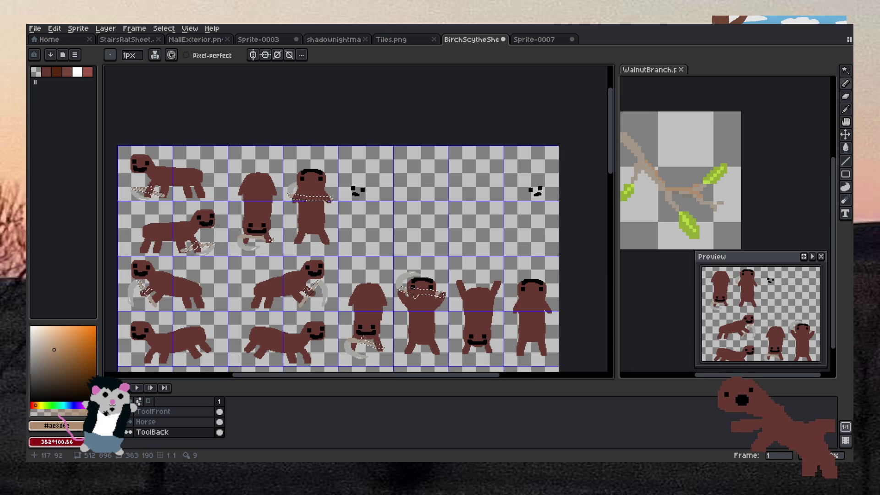
scroll(201, 211, "up", 3)
scroll(224, 258, "up", 3)
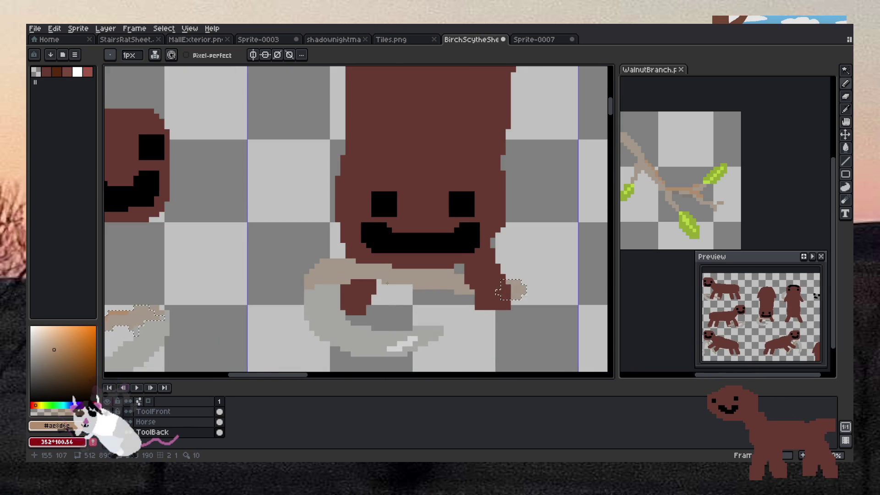
left_click(174, 412)
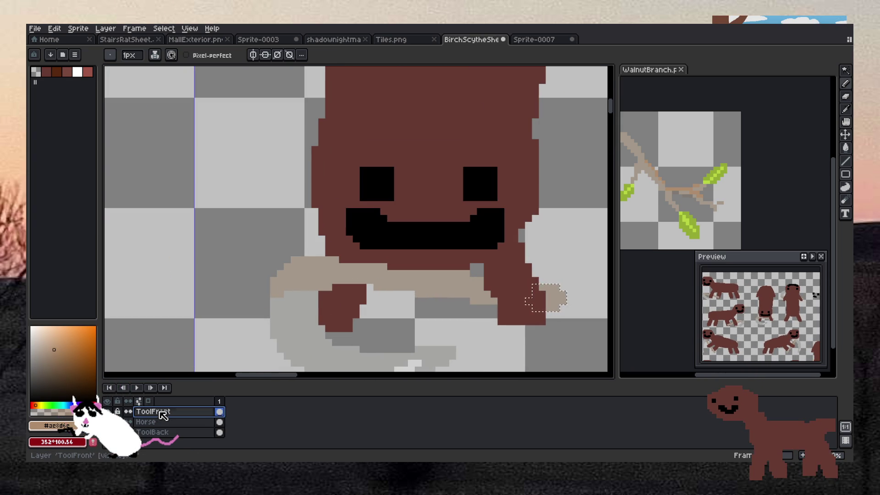
Step: Paint orange shading pixels along the scythe handle with the pencil
left_click(844, 72)
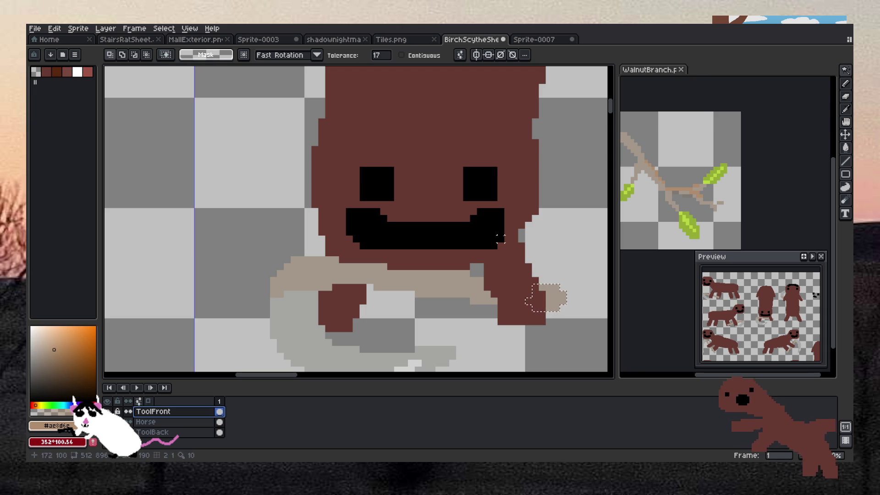
scroll(340, 333, "down", 3)
scroll(339, 333, "down", 1)
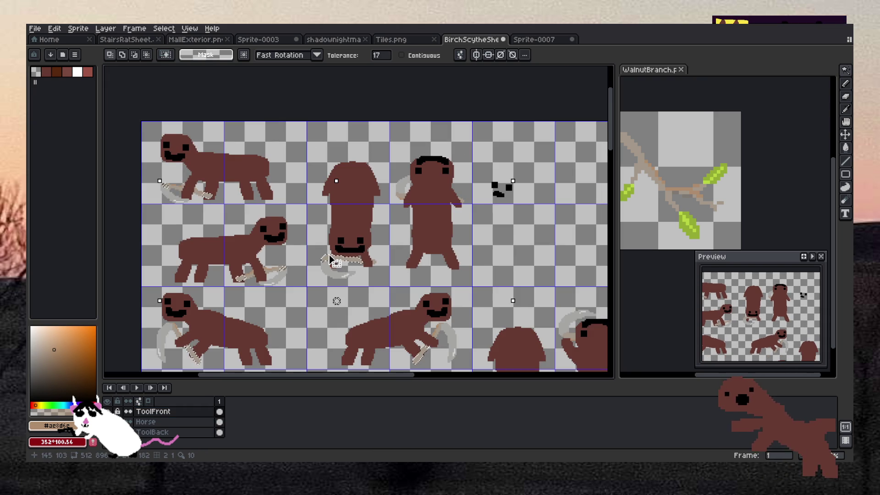
scroll(362, 275, "up", 5)
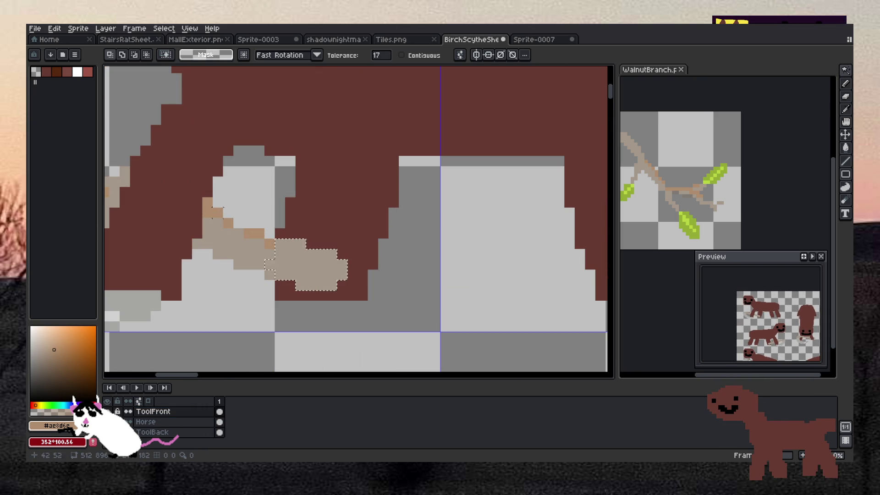
key("b")
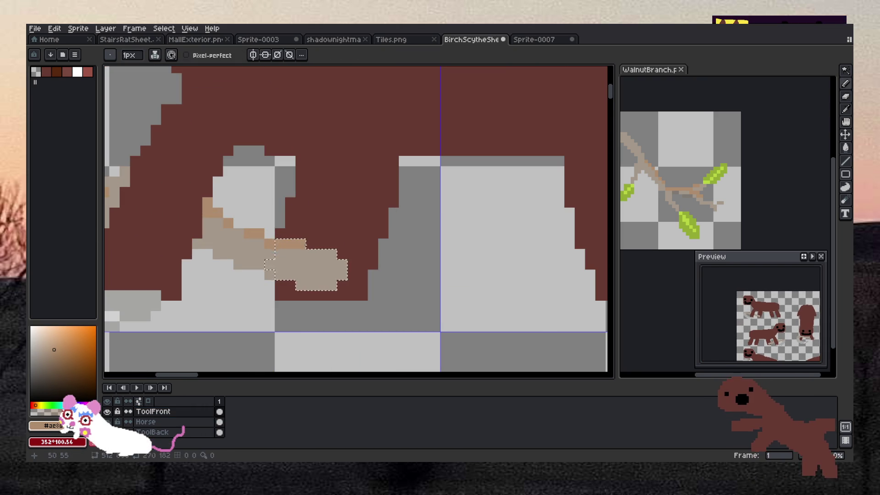
scroll(296, 238, "down", 5)
scroll(404, 327, "up", 2)
scroll(491, 264, "up", 3)
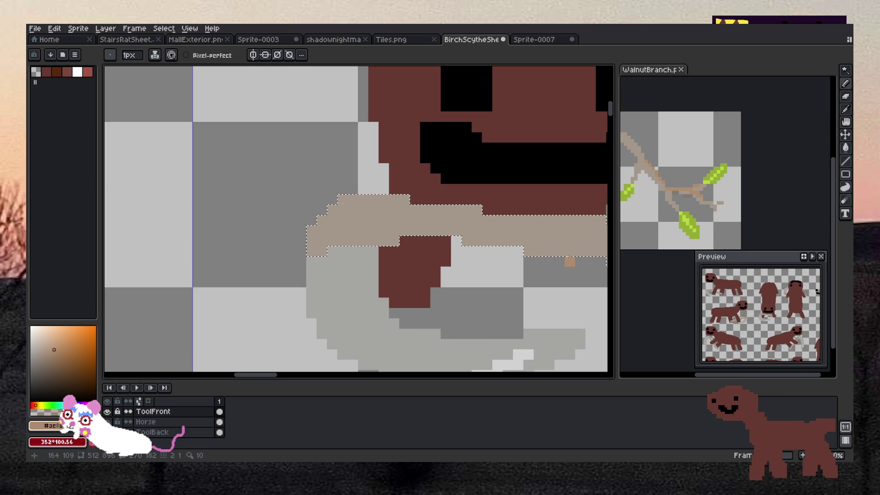
scroll(459, 229, "down", 6)
scroll(405, 210, "up", 2)
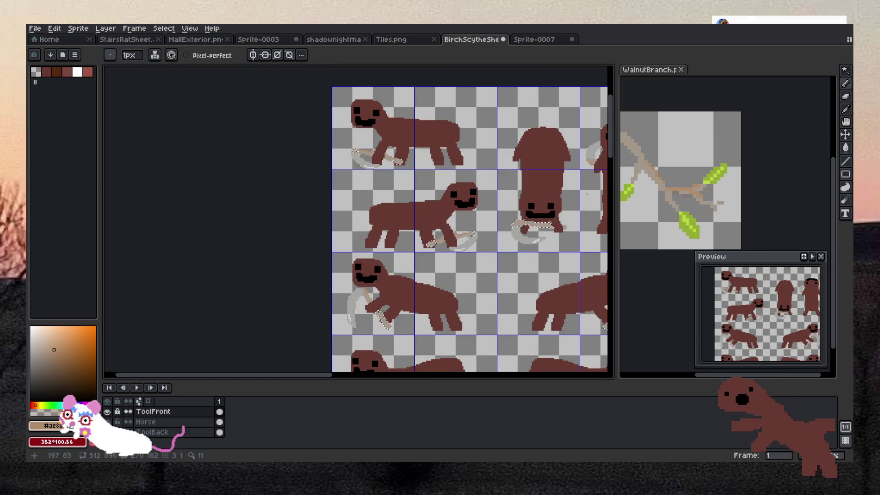
scroll(531, 225, "up", 3)
scroll(445, 351, "up", 2)
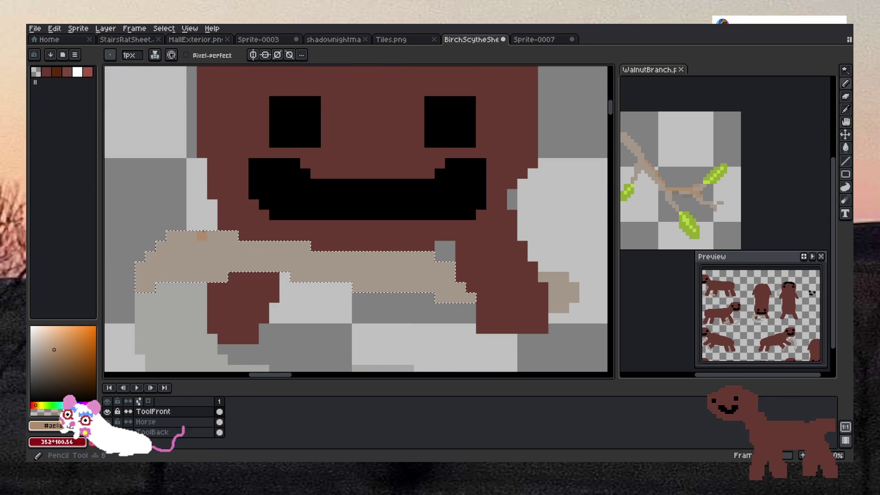
left_click_drag(224, 235, 296, 246)
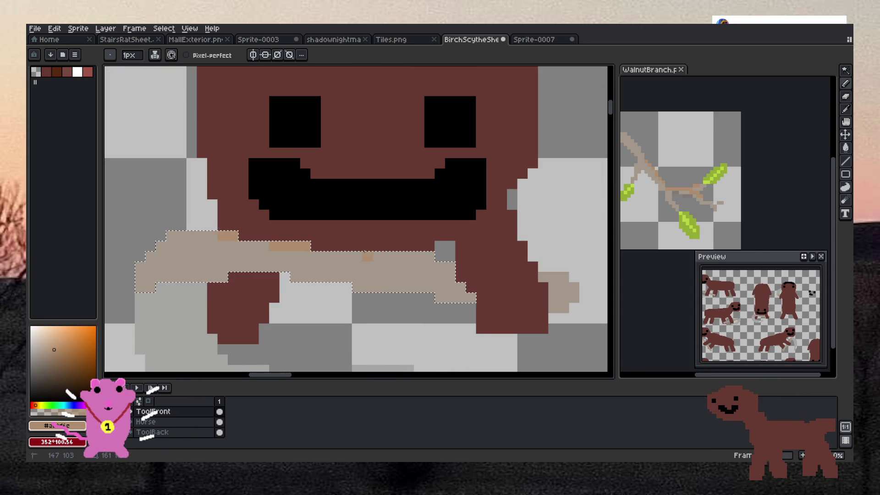
left_click_drag(450, 266, 429, 264)
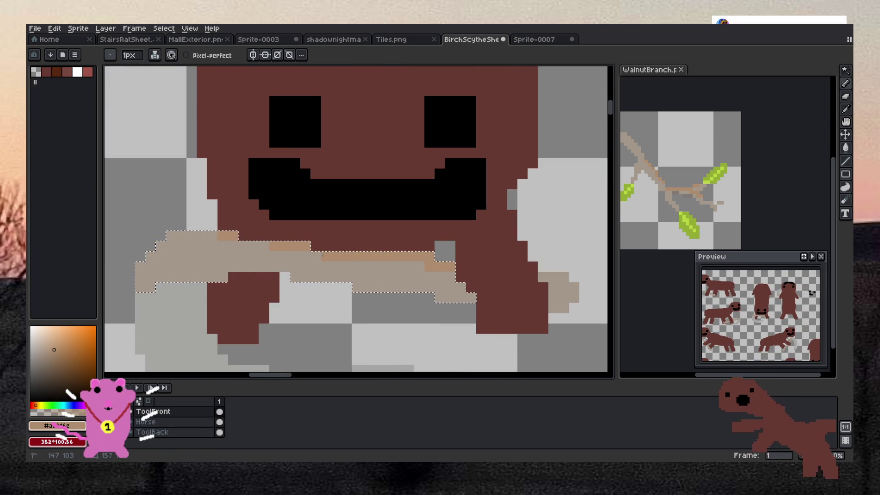
Step: Add a tan pixel and a few more orange pixels to the handle
scroll(296, 182, "down", 2)
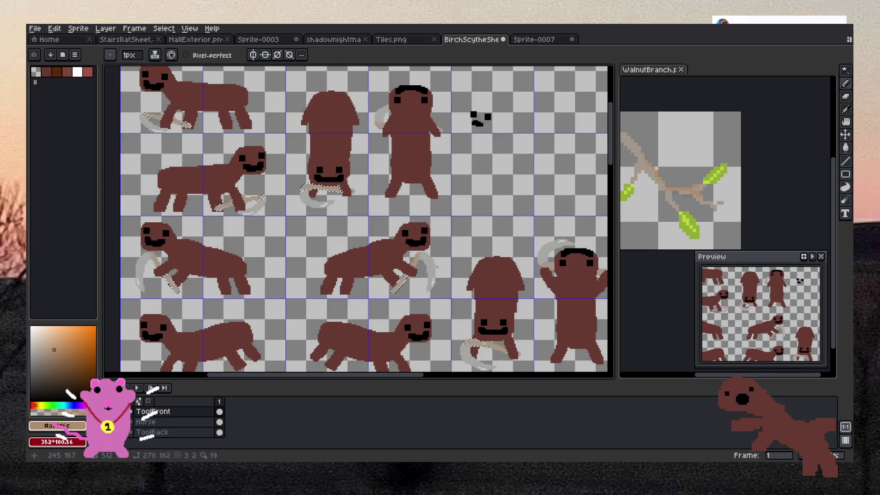
scroll(379, 290, "up", 3)
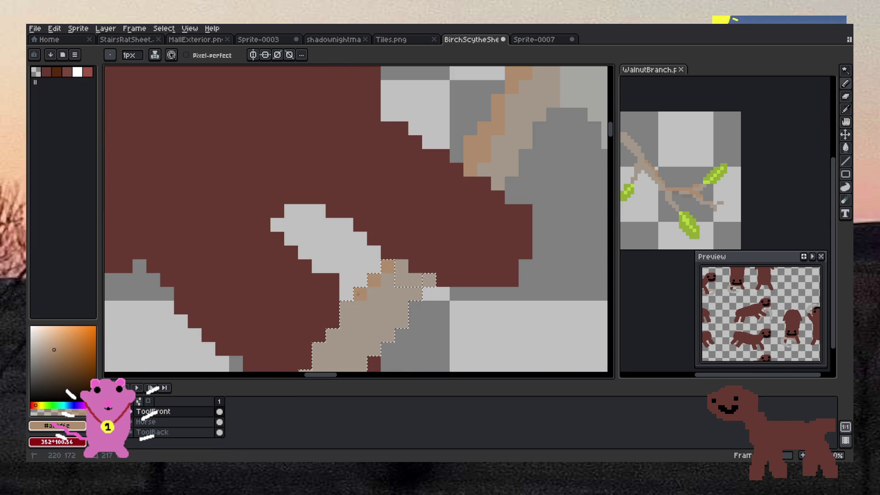
scroll(327, 335, "down", 5)
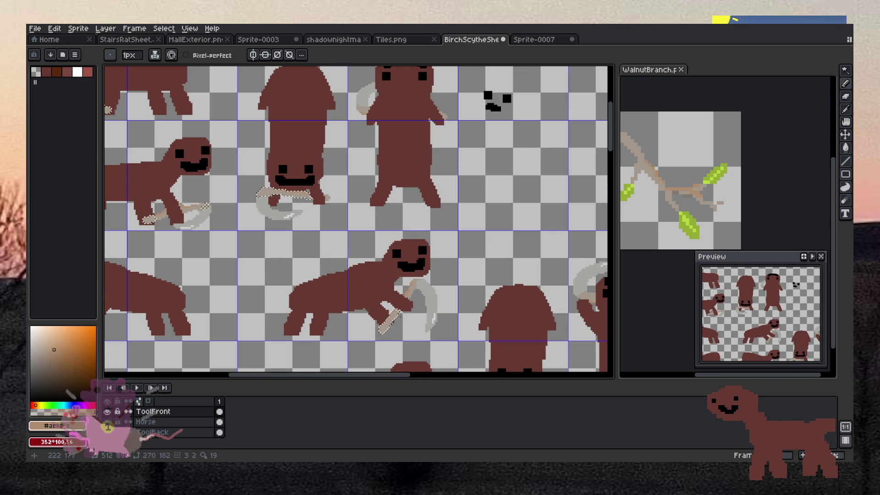
scroll(399, 241, "down", 3)
scroll(390, 320, "up", 5)
scroll(391, 320, "down", 5)
scroll(344, 270, "up", 3)
scroll(344, 271, "up", 2)
scroll(329, 164, "up", 5)
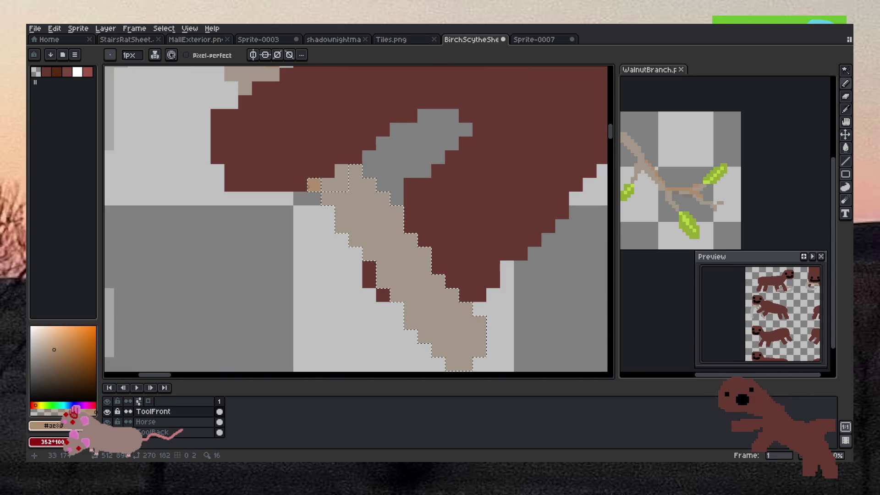
left_click(341, 226)
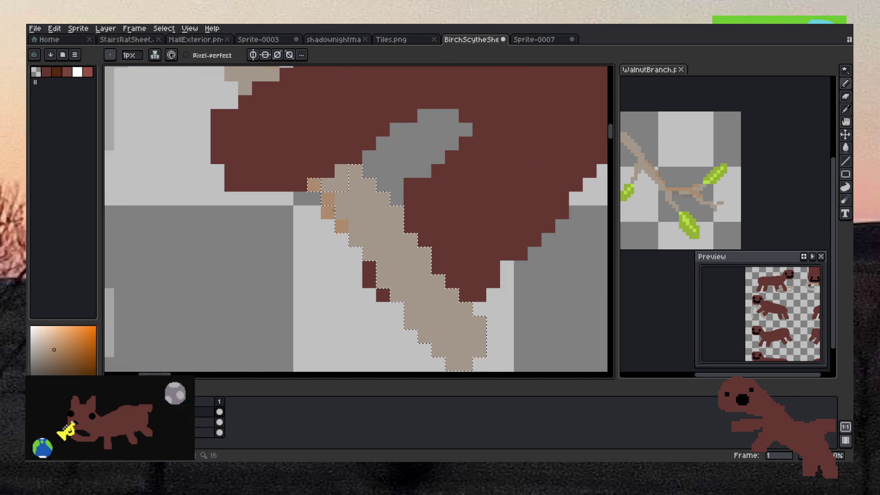
scroll(343, 197, "down", 3)
scroll(343, 197, "up", 2)
key("v")
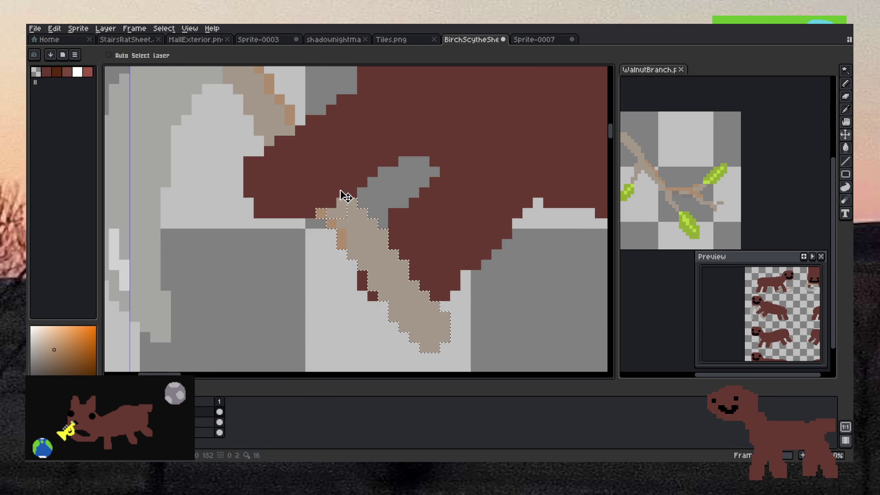
key("b")
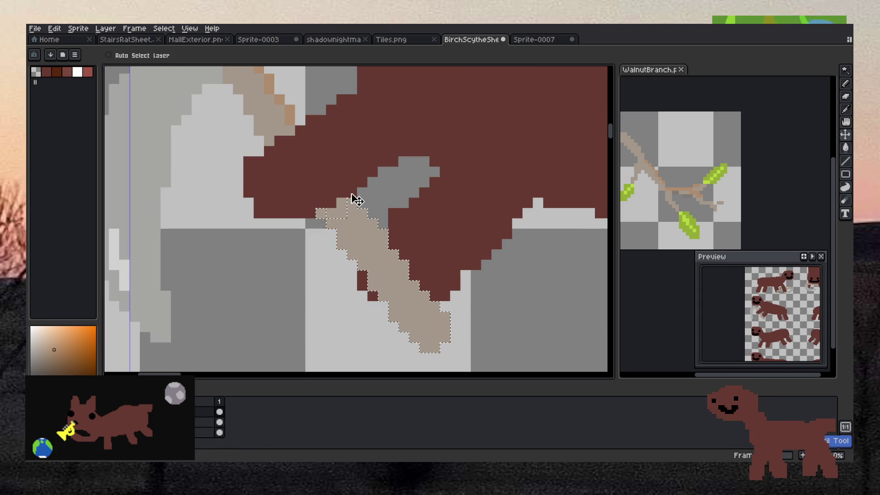
left_click_drag(357, 199, 372, 224)
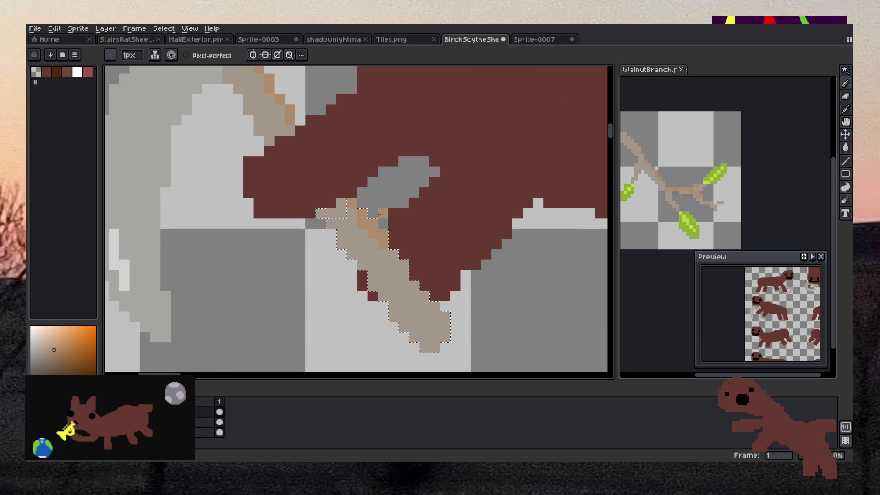
Step: Shade the handle's top edge with a stepped darker tan line
scroll(403, 225, "down", 5)
scroll(424, 214, "up", 3)
scroll(425, 213, "up", 6)
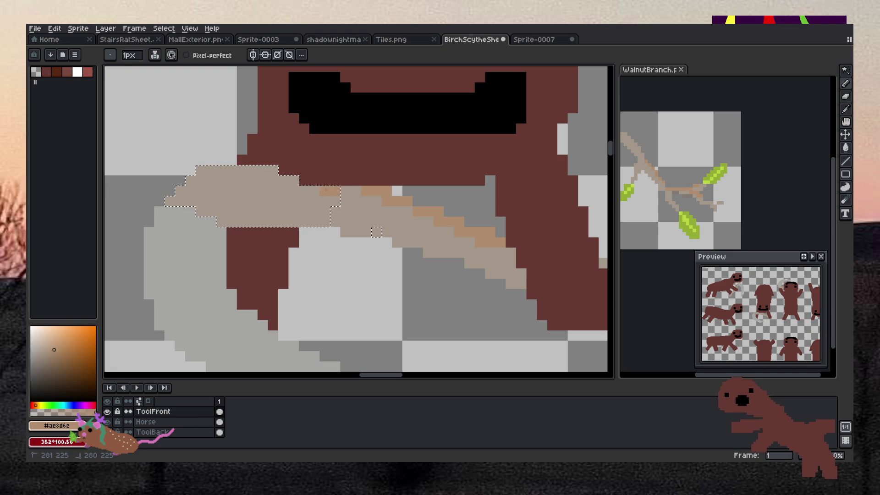
left_click_drag(334, 191, 273, 170)
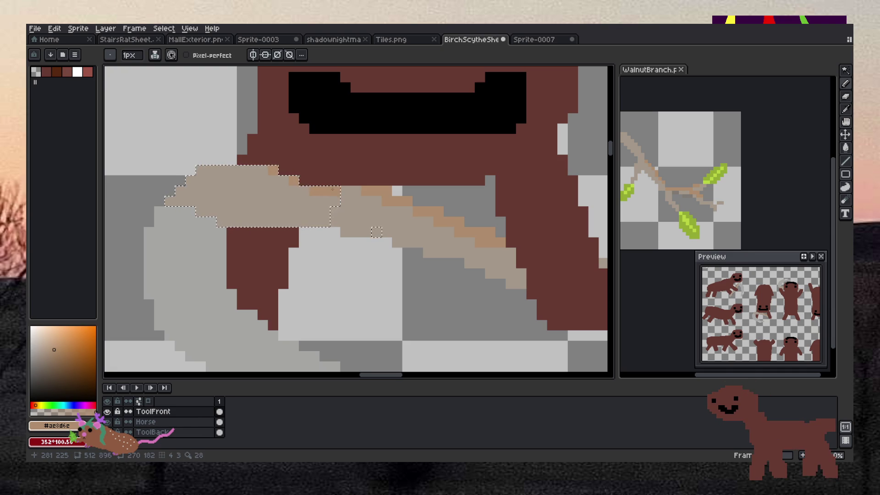
scroll(376, 232, "down", 5)
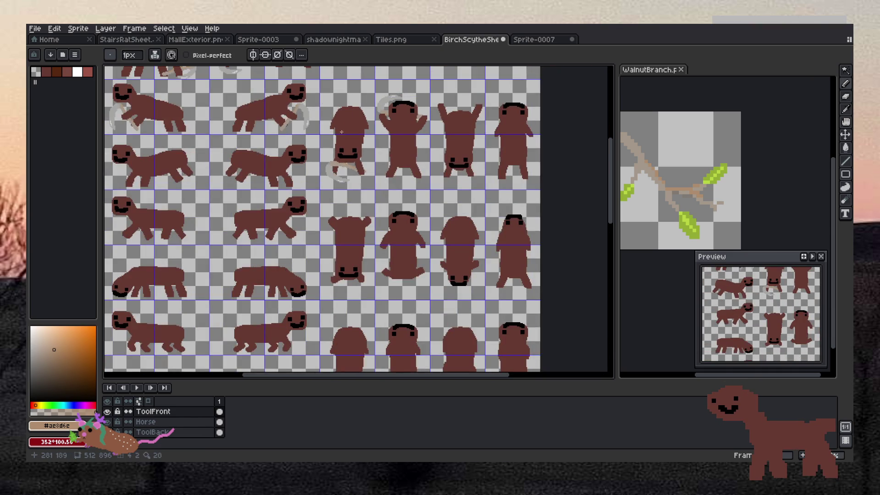
scroll(341, 124, "up", 5)
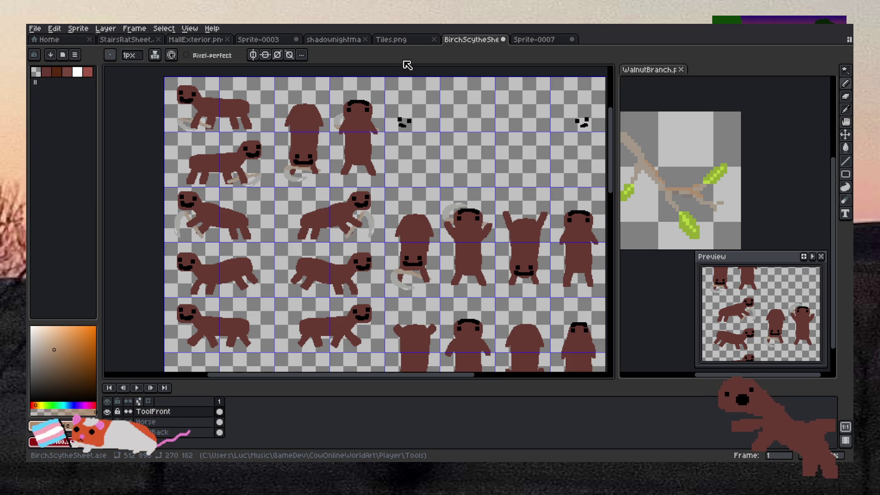
scroll(729, 158, "up", 3)
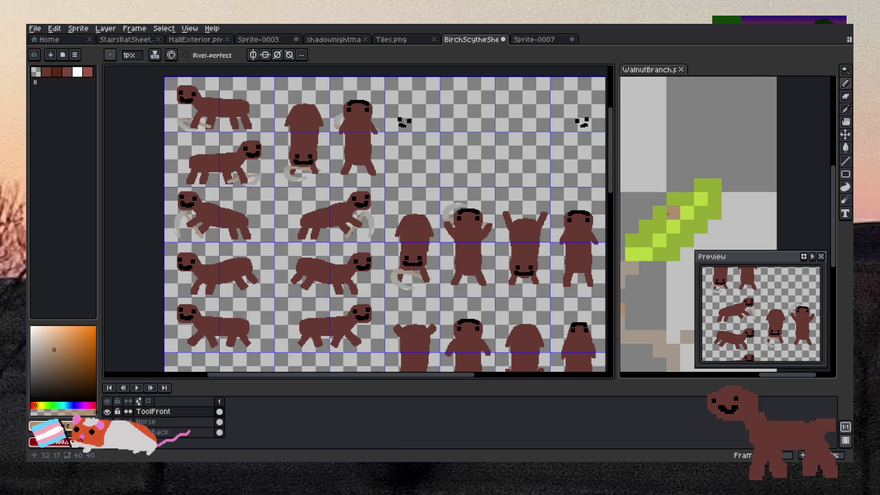
Step: Pick the leaf green from the WalnutBranch reference with the eyedropper
key("i")
left_click(669, 202)
scroll(161, 106, "up", 8)
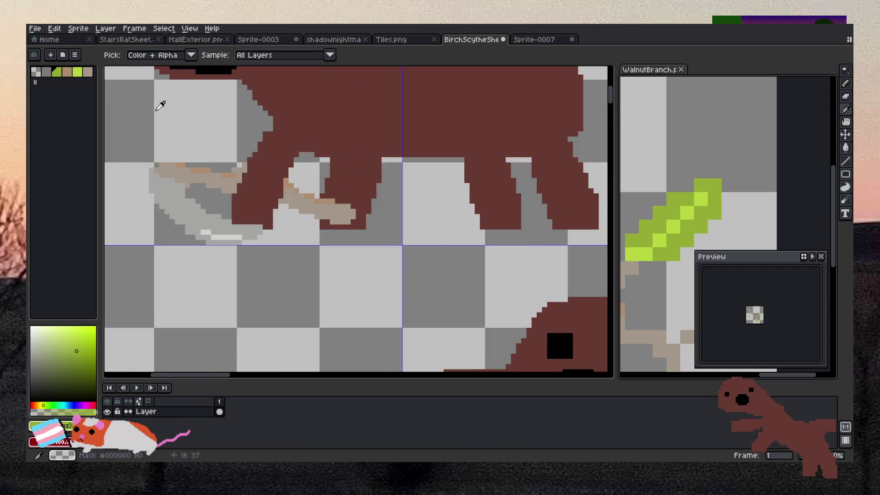
scroll(159, 114, "up", 2)
key("b")
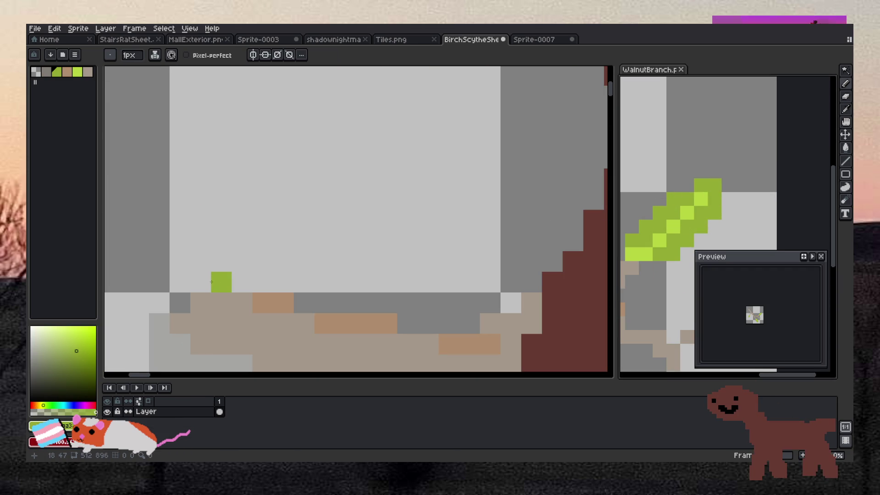
Step: Draw a green leaf above the first handle and erase stray pixels from it
mouse_move(206, 280)
left_mouse_down()
mouse_move(180, 202)
mouse_move(229, 280)
left_mouse_up()
scroll(217, 252, "down", 4)
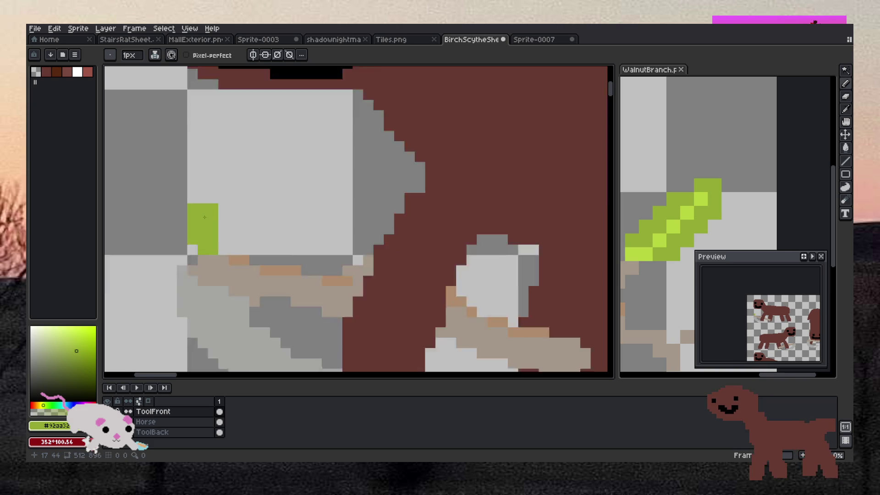
scroll(220, 238, "up", 4)
key("e")
scroll(226, 214, "down", 5)
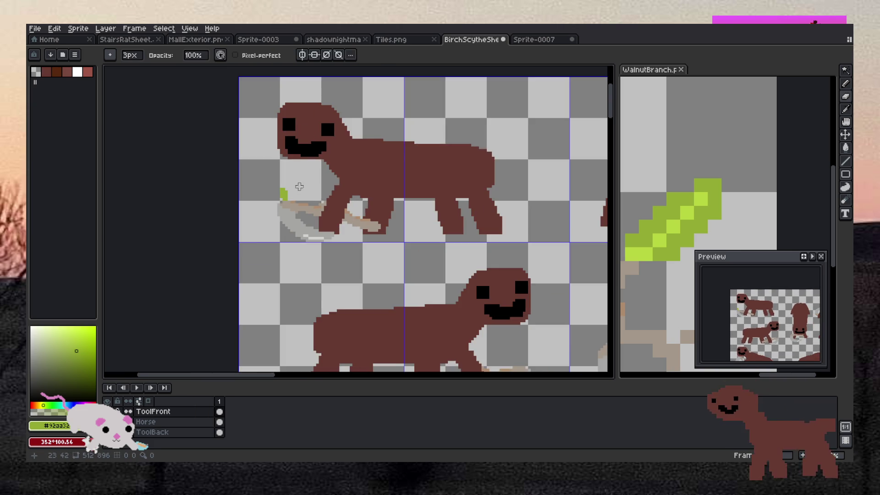
scroll(428, 251, "up", 3)
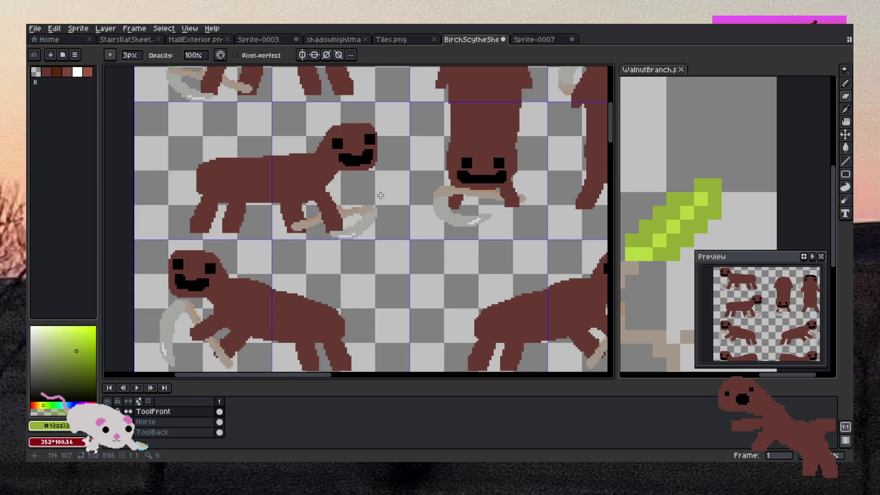
scroll(383, 199, "down", 2)
scroll(374, 210, "up", 3)
scroll(374, 209, "up", 4)
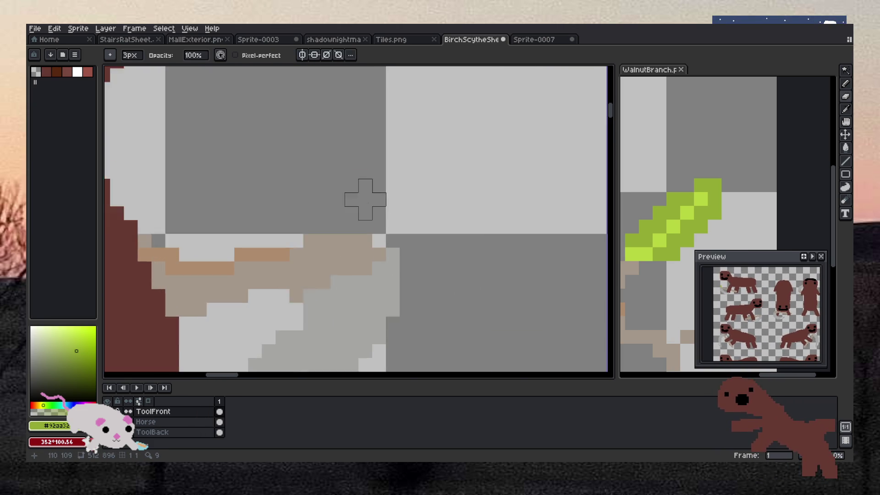
Step: Pencil another small green leaf sprouting above the next scythe handle
key("b")
left_click(364, 238)
mouse_move(342, 237)
left_mouse_down()
mouse_move(356, 204)
mouse_move(323, 217)
mouse_move(322, 177)
mouse_move(343, 176)
left_mouse_up()
scroll(342, 176, "down", 4)
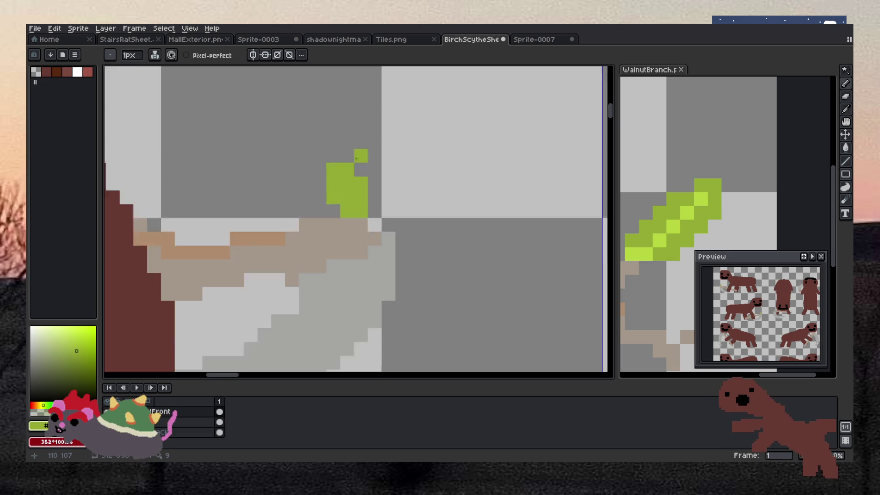
scroll(270, 242, "up", 5)
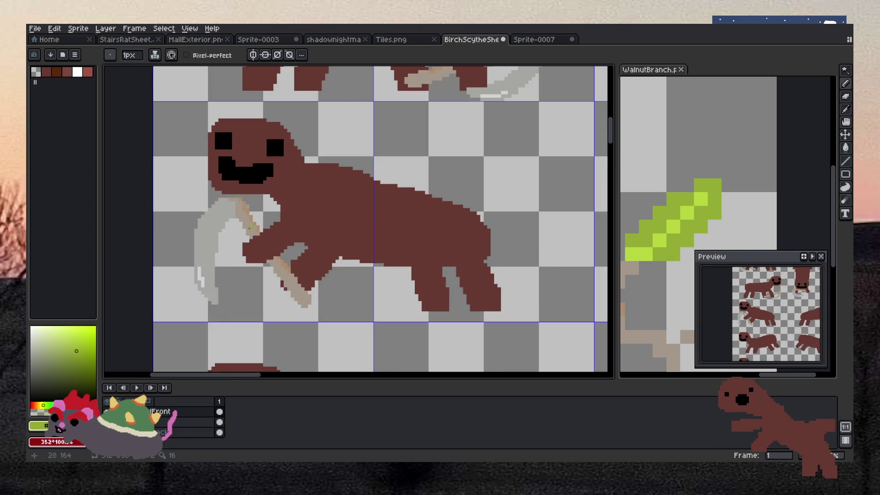
Step: Build a small seven-pixel green leaf at the end of one scythe handle
scroll(260, 193, "up", 3)
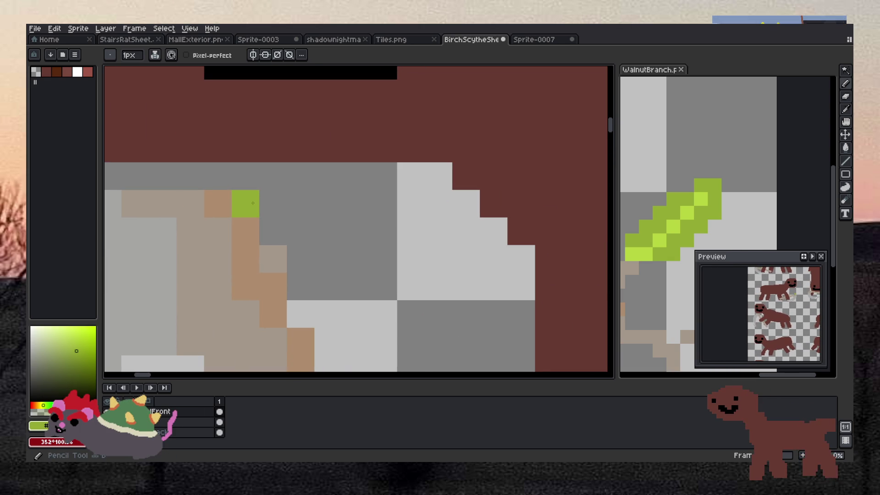
left_click(272, 203)
left_click(273, 231)
left_click(273, 176)
left_click(300, 176)
left_click(301, 203)
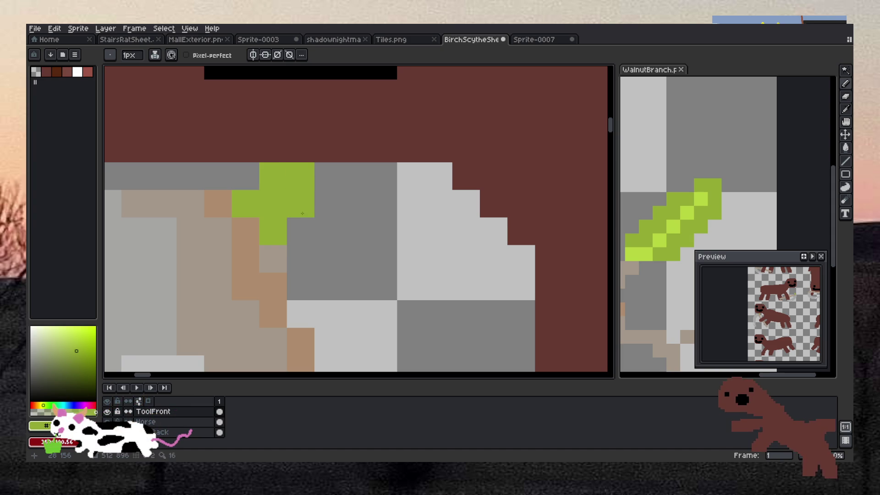
left_click(327, 203)
left_click(327, 176)
Step: Draw a green leaf on another rat's scythe handle, turning an adjacent grey pixel green
scroll(328, 176, "down", 2)
scroll(328, 175, "down", 3)
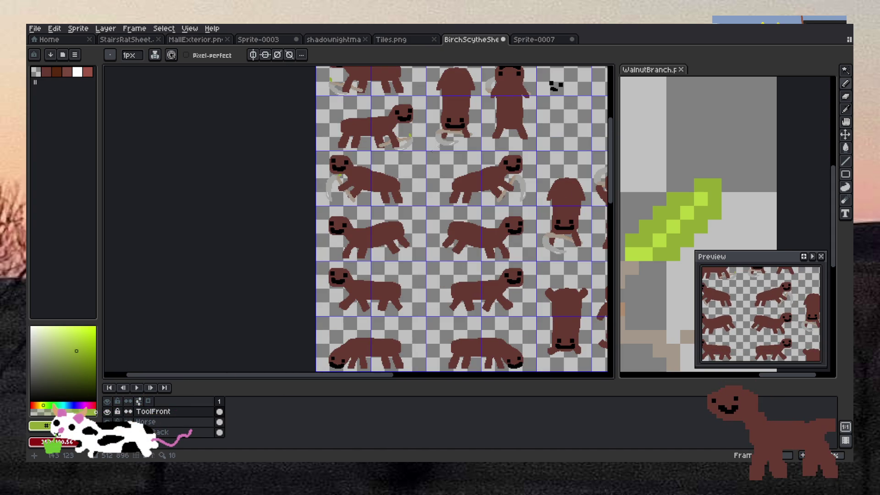
scroll(457, 119, "up", 5)
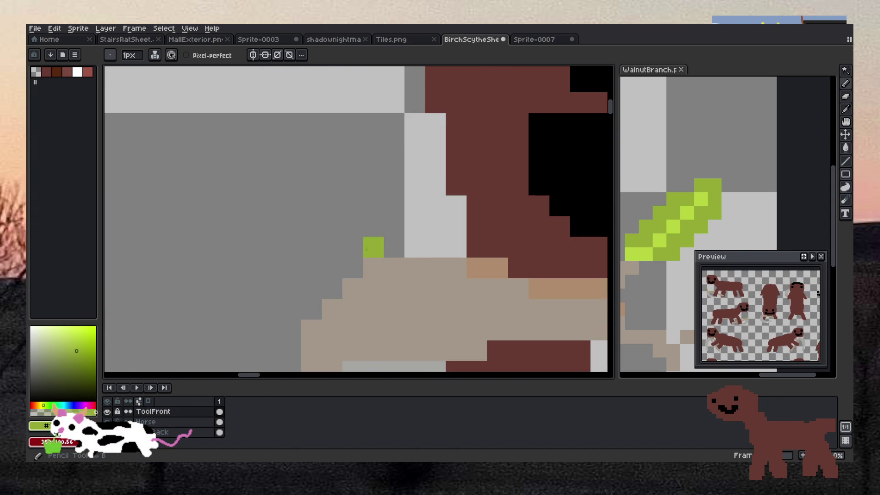
left_click(373, 248)
left_click(382, 228)
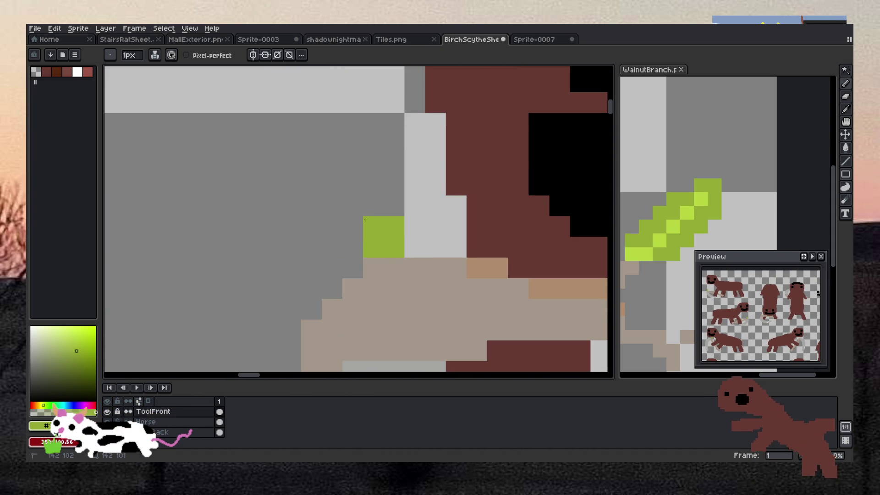
left_click(353, 227)
left_click_drag(373, 186, 353, 185)
scroll(369, 170, "down", 5)
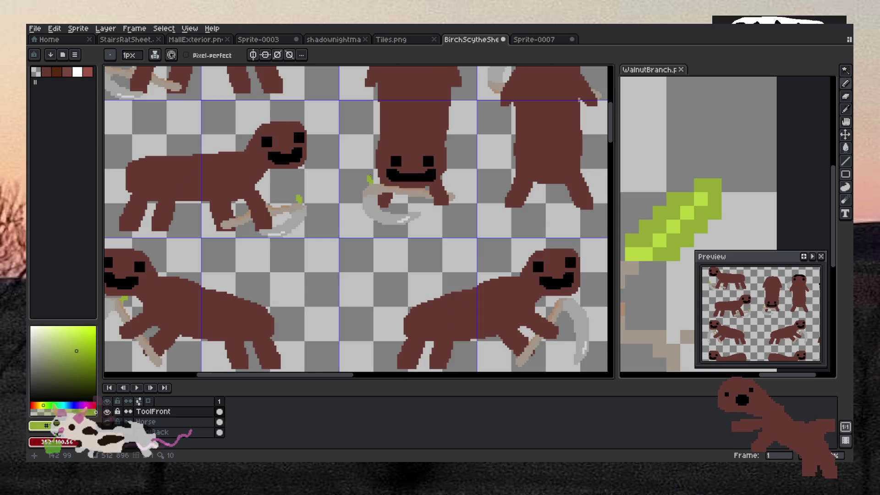
scroll(369, 183, "down", 3)
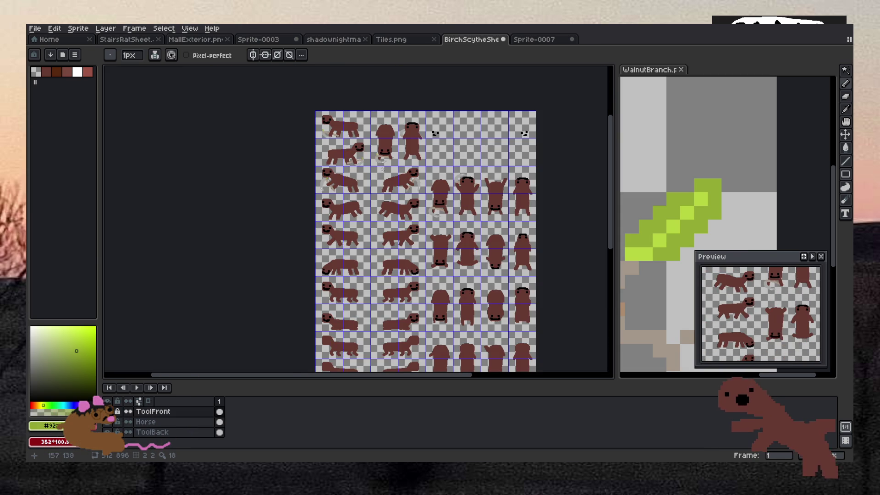
scroll(382, 169, "up", 2)
scroll(447, 179, "up", 5)
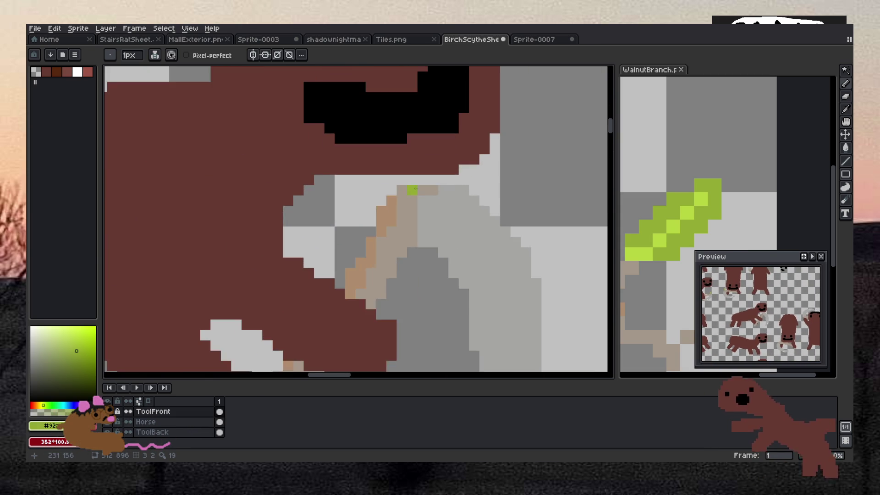
mouse_move(360, 197)
left_mouse_down()
mouse_move(348, 213)
mouse_move(348, 192)
mouse_move(328, 193)
mouse_move(339, 174)
left_mouse_up()
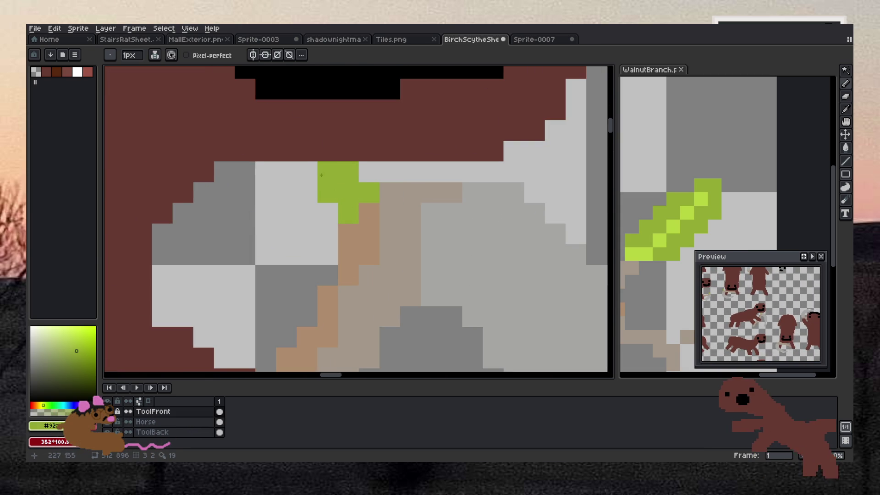
left_click(306, 177)
Step: Place the first green leaf pixel at a further handle's end
scroll(306, 180, "down", 3)
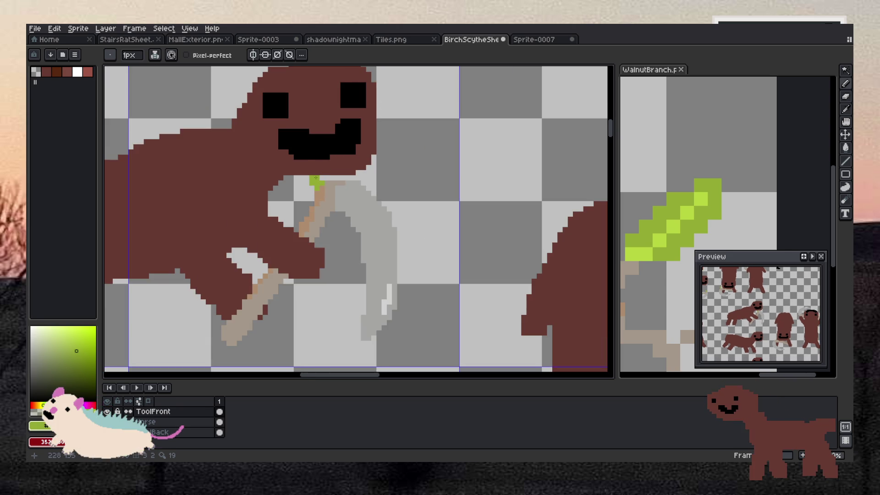
scroll(316, 178, "up", 2)
scroll(436, 180, "down", 3)
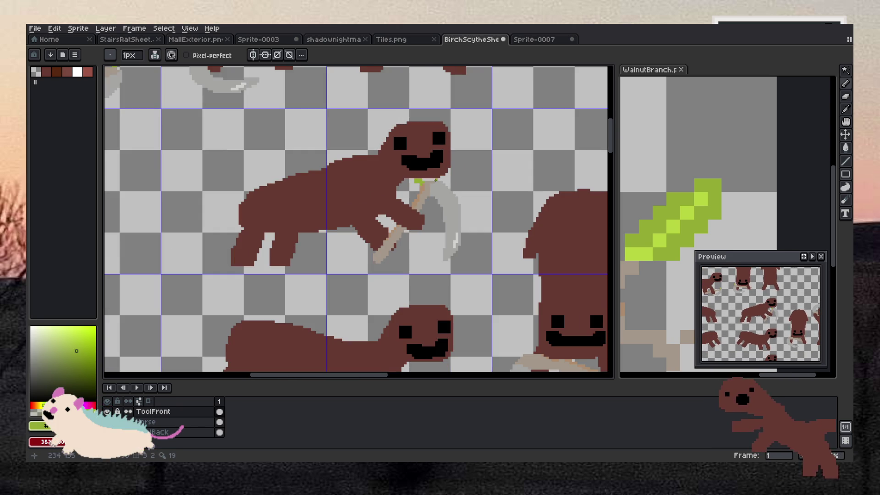
scroll(436, 180, "down", 4)
scroll(371, 168, "up", 3)
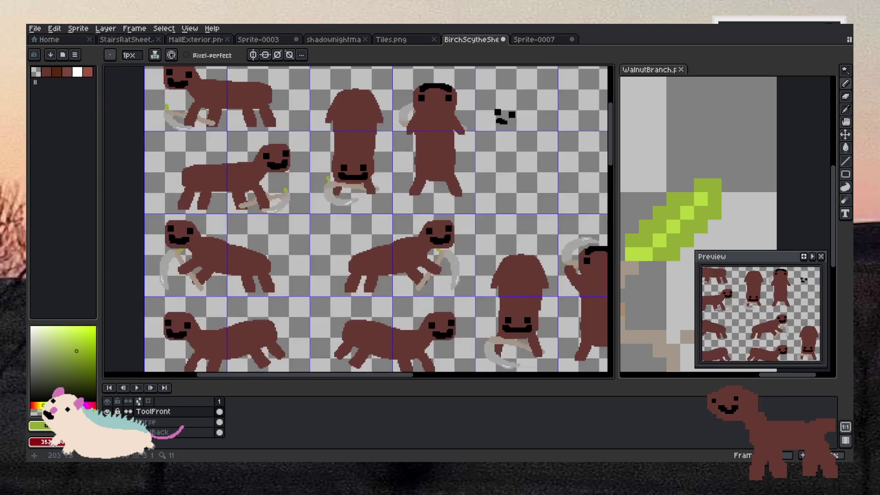
scroll(308, 165, "down", 1)
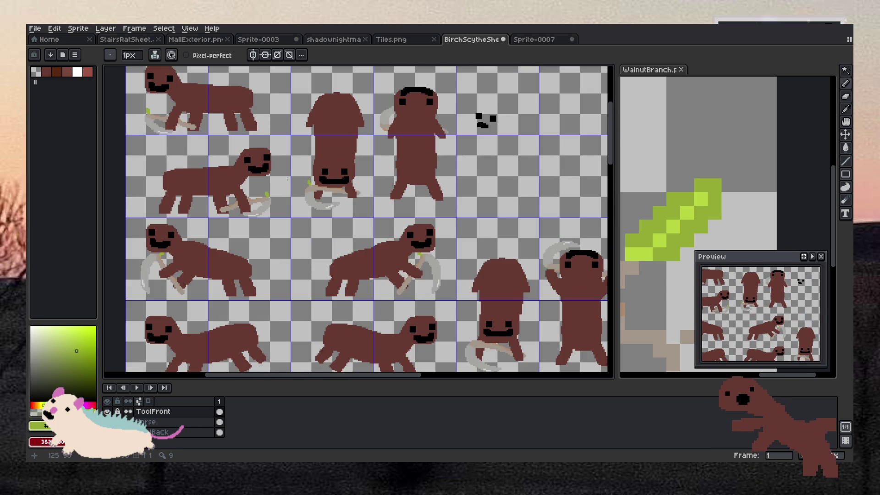
scroll(308, 165, "up", 2)
scroll(387, 234, "down", 4)
scroll(387, 234, "up", 4)
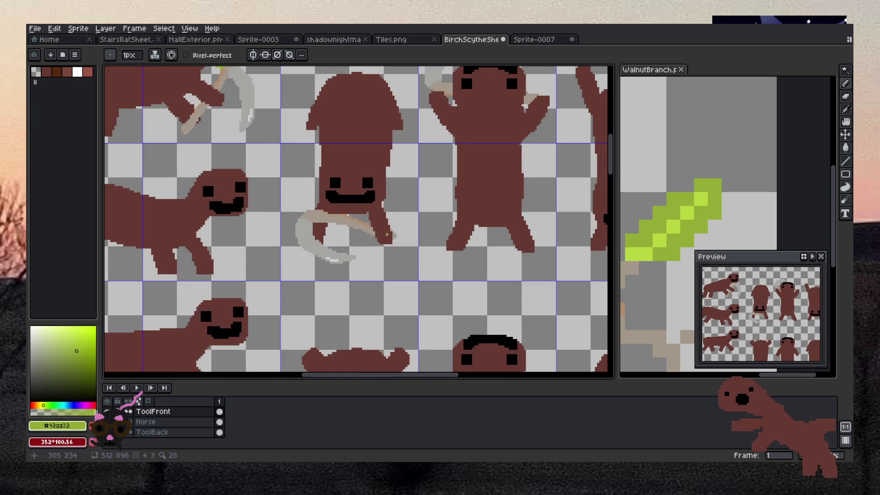
scroll(307, 190, "up", 4)
left_click(314, 215)
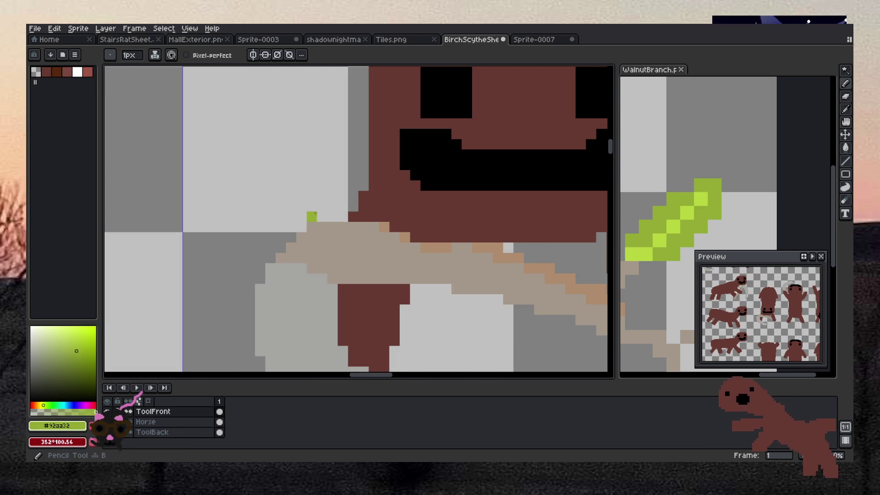
Step: Extend the new leaf up and right, erase a stray lower-left pixel, and add a top pixel
left_click_drag(325, 217, 330, 211)
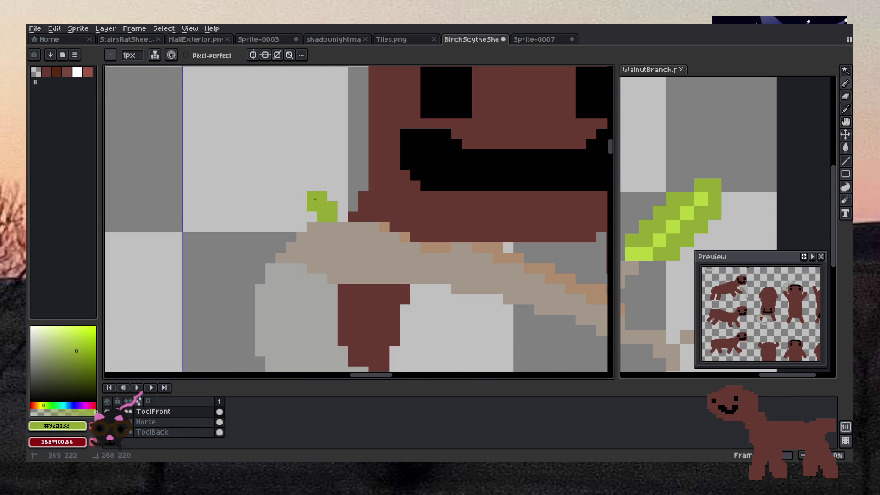
scroll(323, 186, "down", 8)
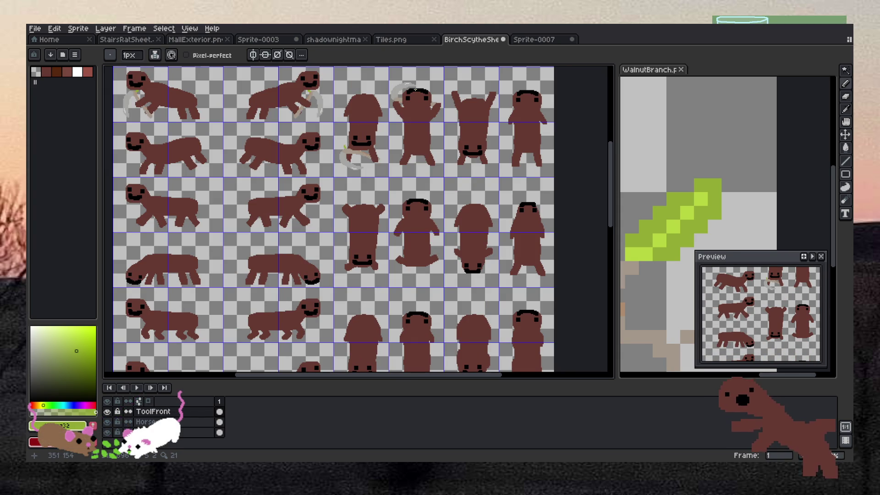
scroll(415, 84, "up", 2)
scroll(397, 85, "up", 3)
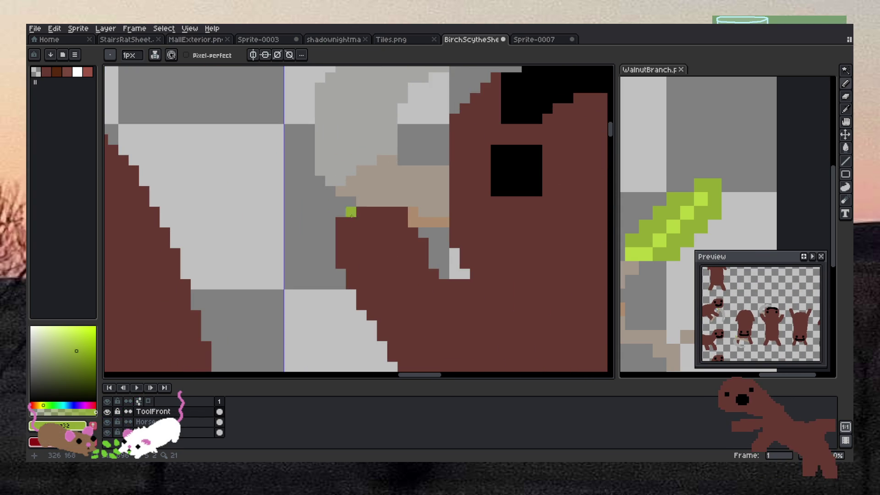
scroll(334, 214, "down", 5)
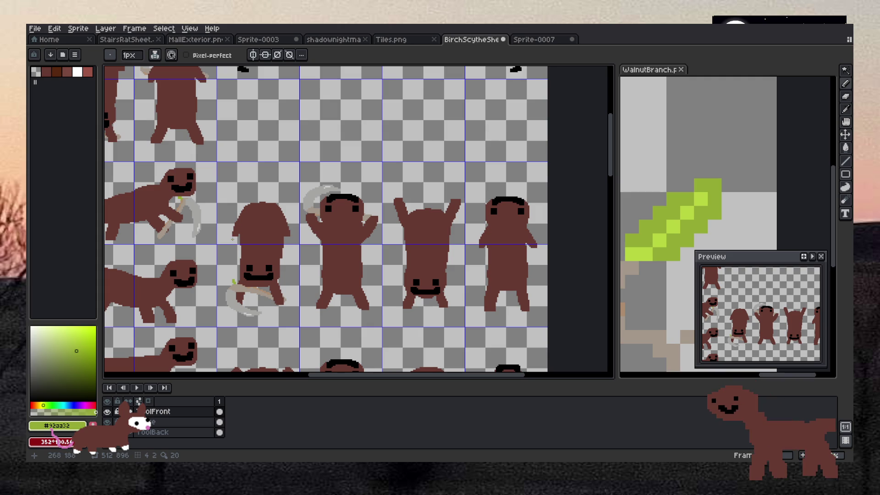
scroll(238, 257, "down", 3)
scroll(108, 189, "up", 2)
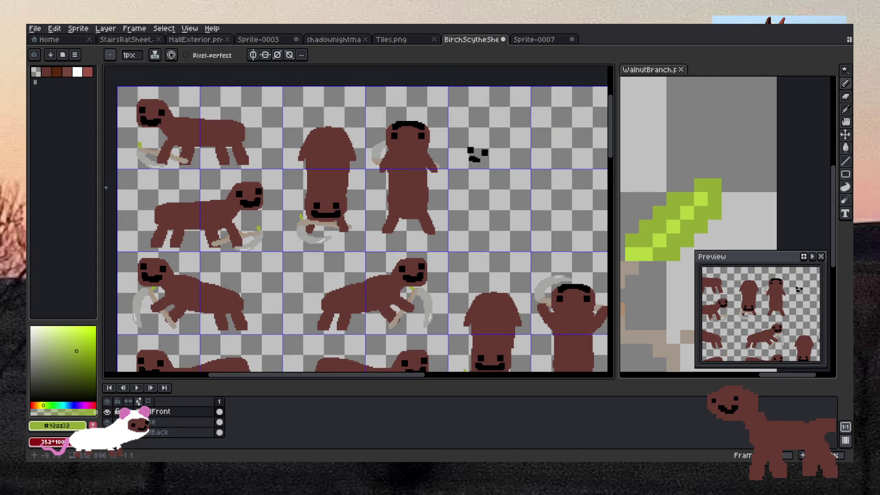
scroll(106, 188, "down", 3)
scroll(123, 169, "up", 2)
scroll(330, 226, "up", 5)
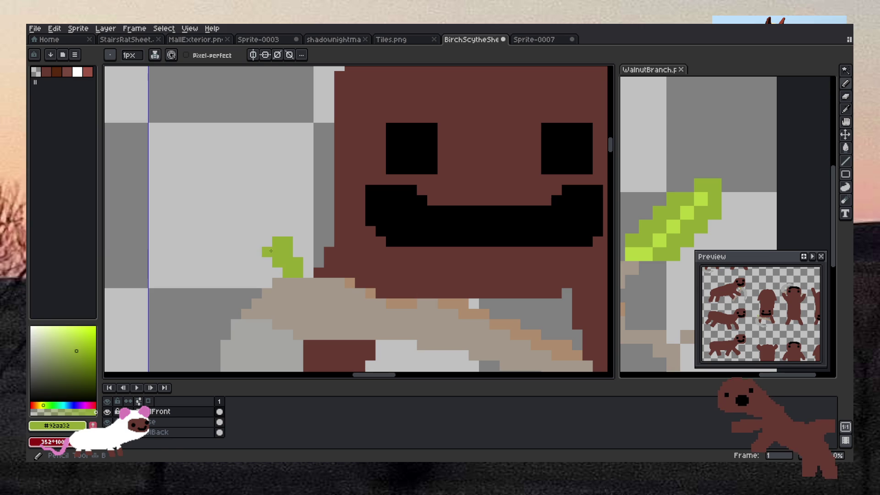
right_click(276, 272)
left_click(279, 232)
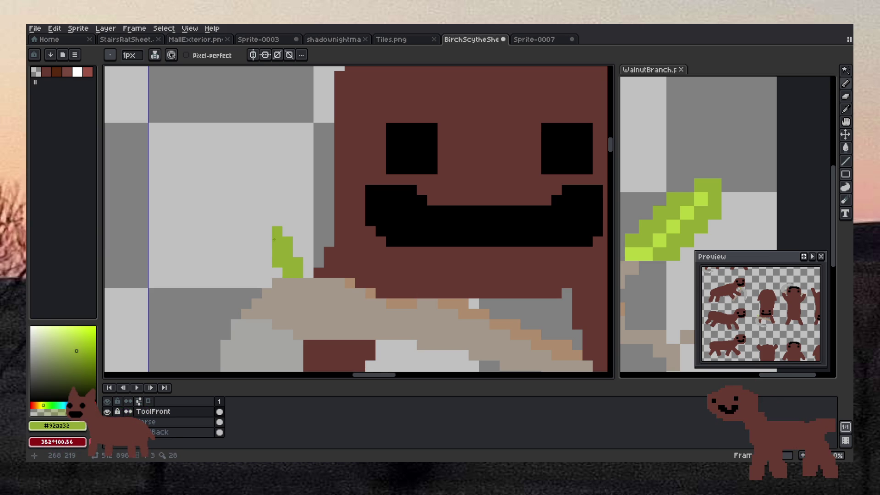
Step: Briefly try the Magic Wand, then use the Pencil to add green pixels above and right of the leaf
scroll(283, 225, "down", 5)
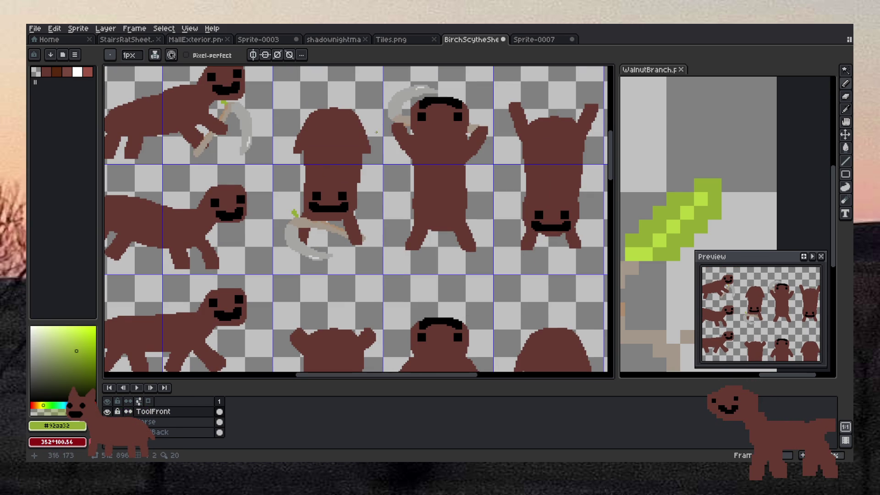
scroll(402, 95, "up", 3)
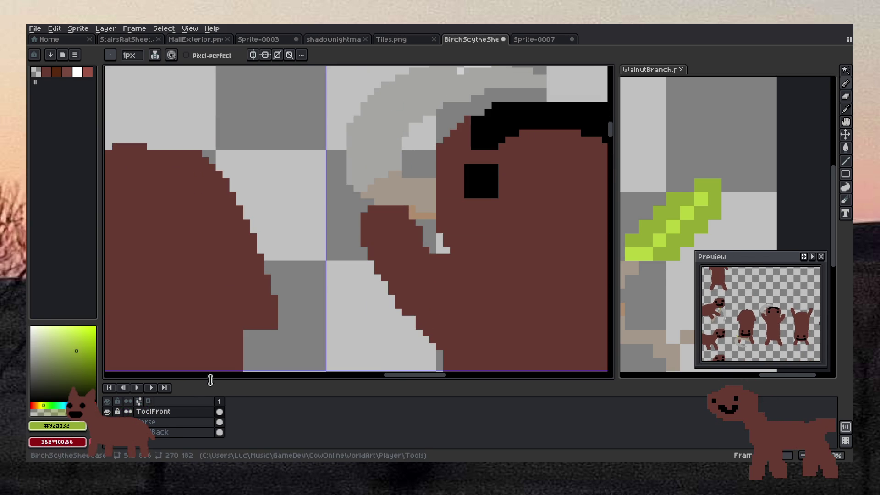
scroll(236, 353, "down", 6)
scroll(225, 246, "up", 4)
scroll(226, 246, "down", 5)
scroll(212, 122, "up", 4)
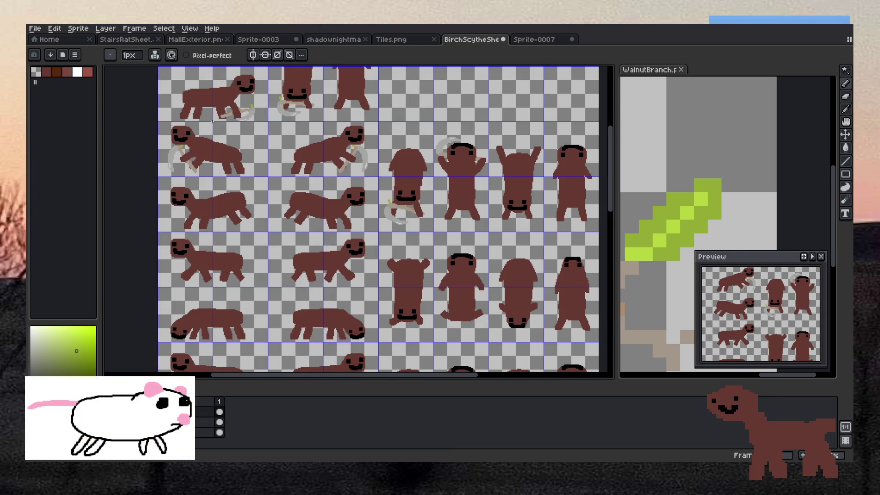
left_click(850, 72)
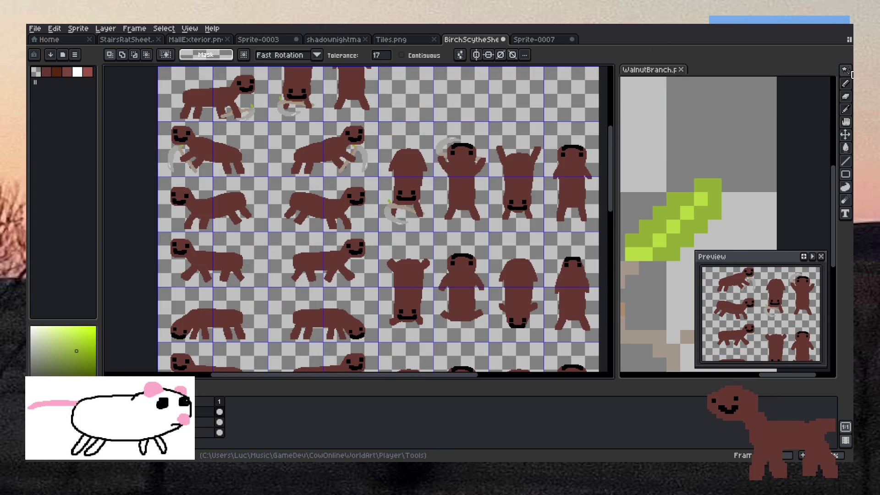
left_click(845, 84)
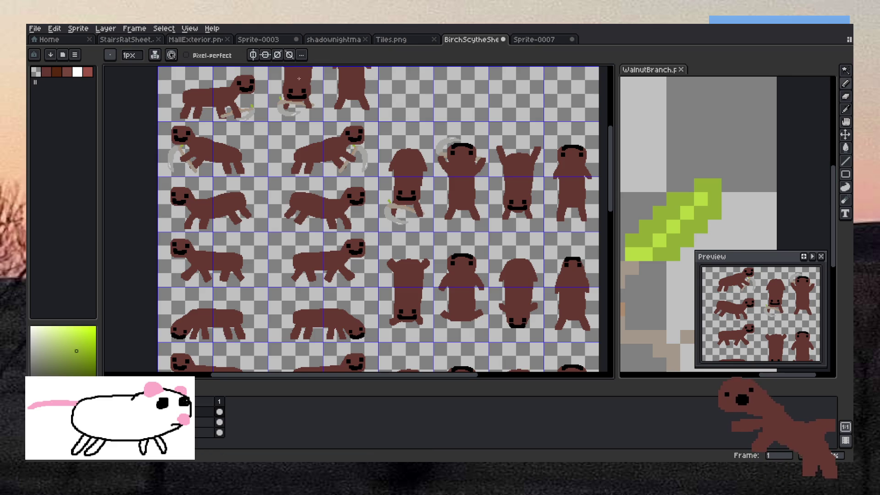
scroll(249, 98, "up", 2)
scroll(257, 116, "up", 5)
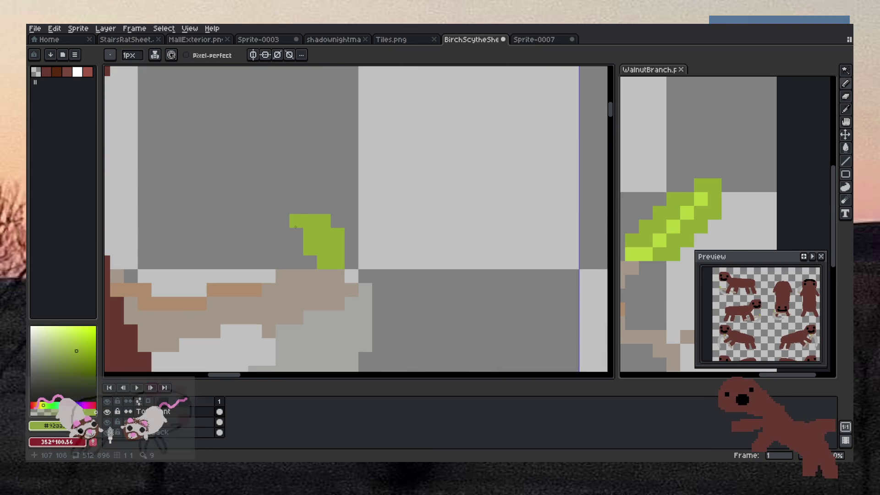
left_click_drag(308, 207, 319, 209)
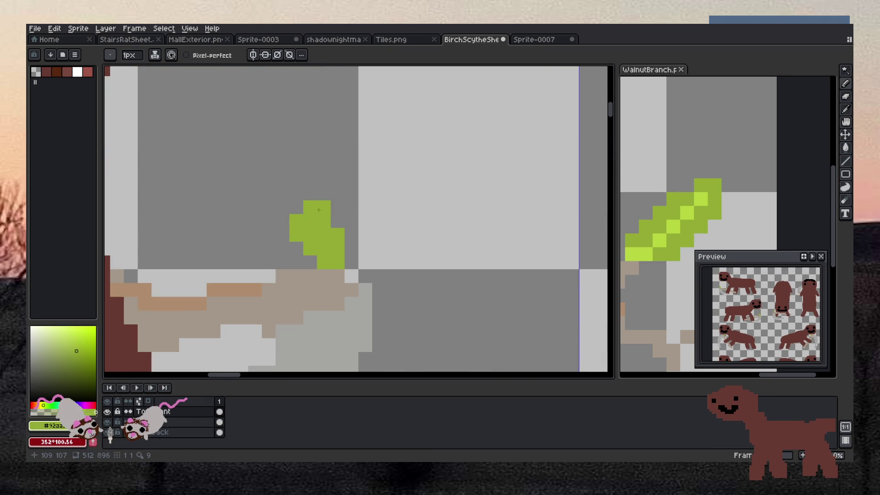
left_click(337, 220)
scroll(341, 168, "down", 3)
left_click(337, 181)
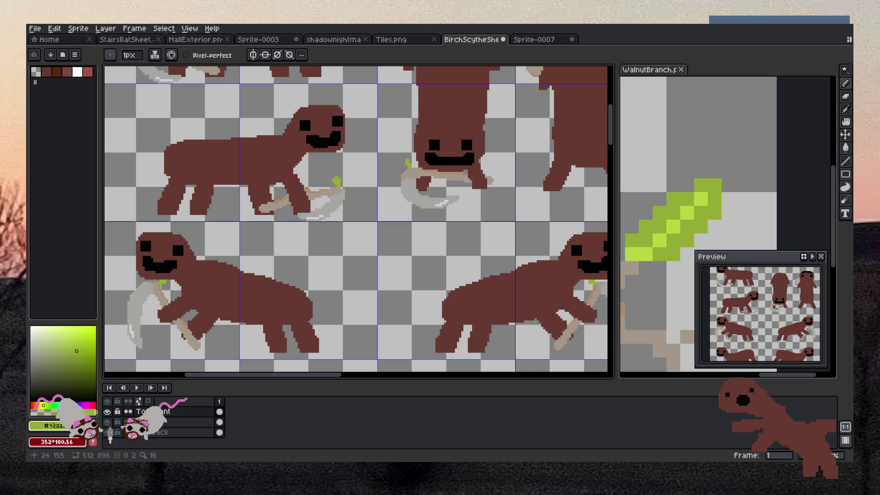
Step: Grow the leaf further with a tip pixel and a column of green pixels
scroll(442, 152, "up", 3)
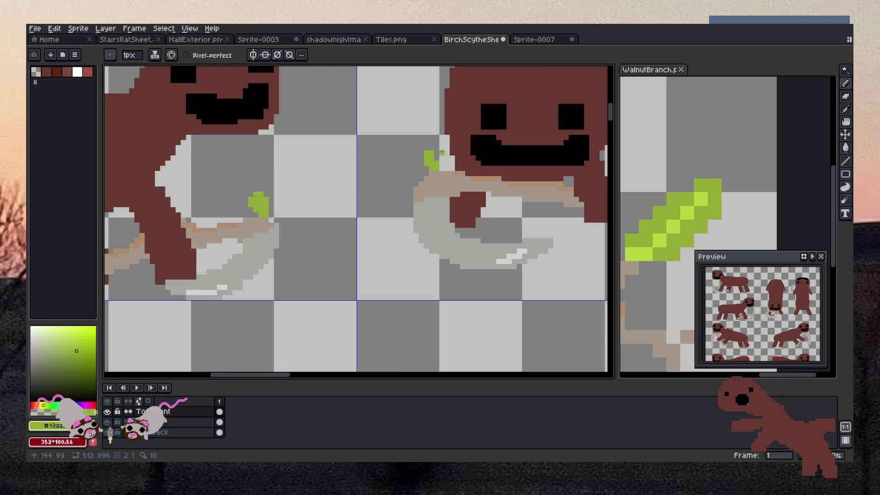
scroll(442, 152, "up", 2)
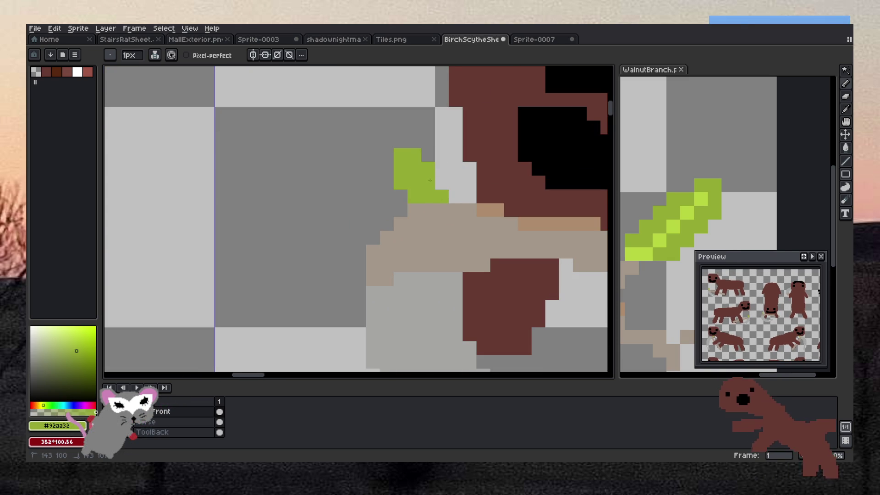
left_click(413, 144)
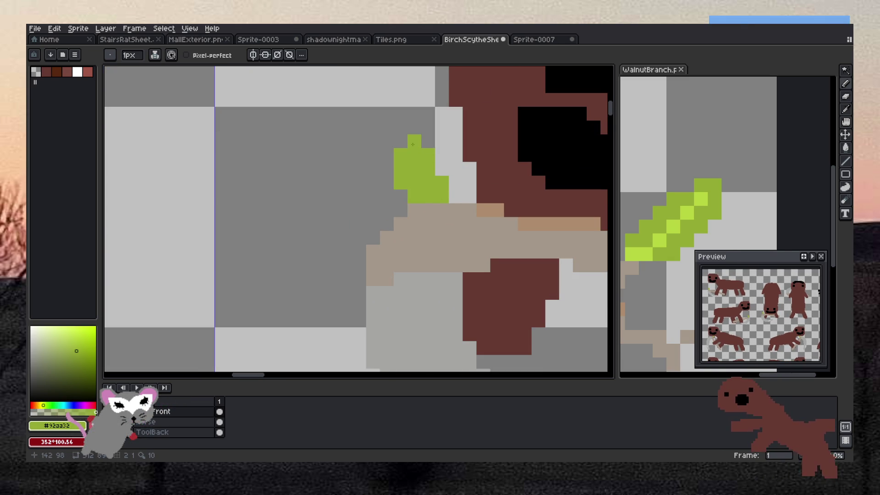
scroll(395, 129, "down", 4)
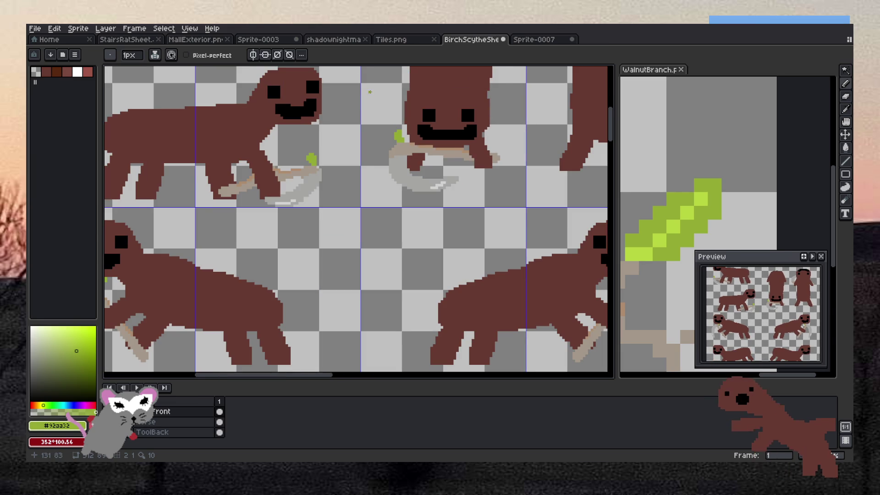
scroll(370, 92, "down", 6)
scroll(320, 178, "up", 8)
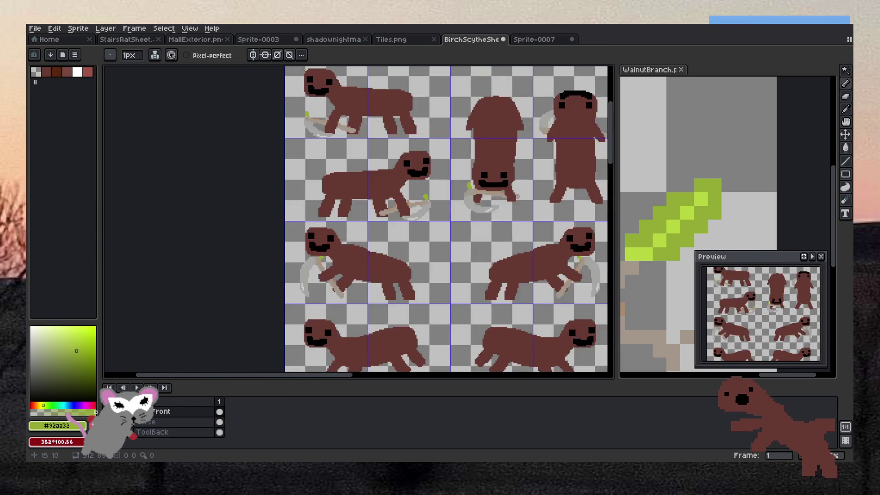
scroll(320, 178, "up", 1)
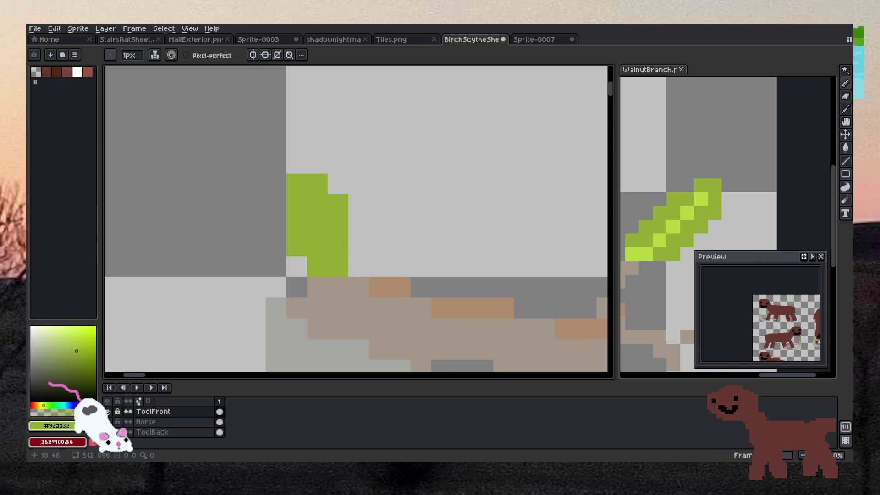
left_click_drag(358, 246, 355, 267)
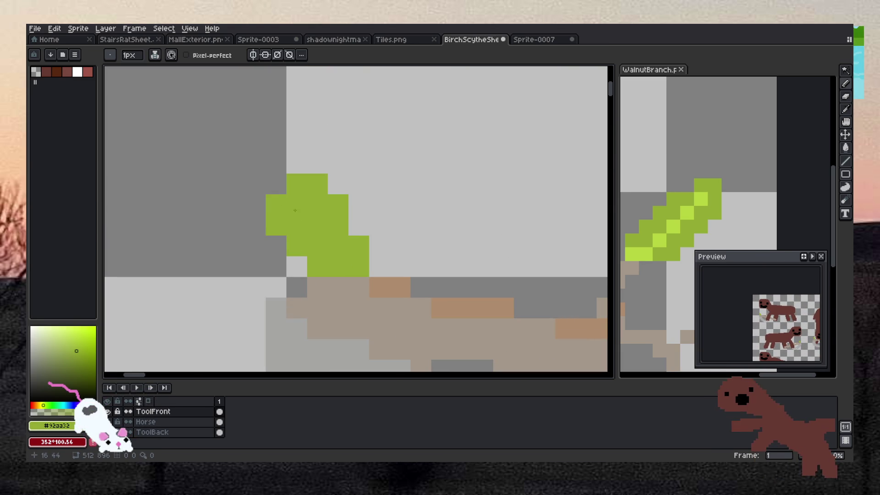
scroll(287, 218, "down", 5)
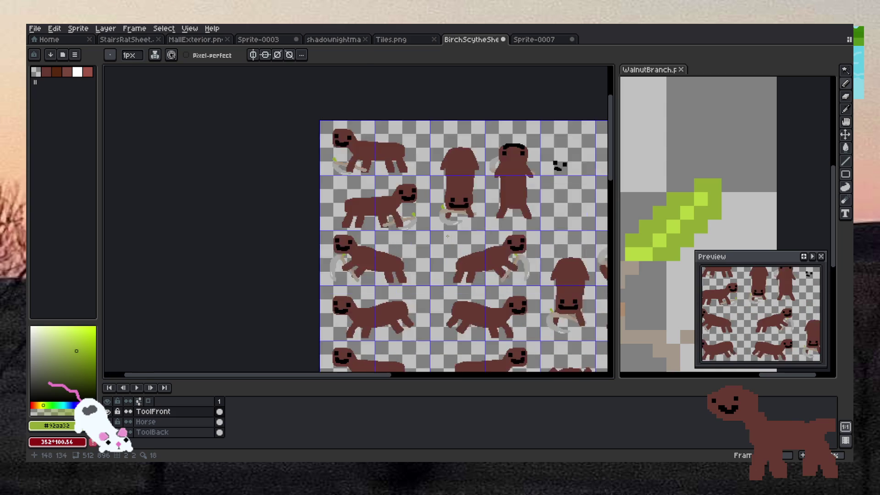
scroll(448, 237, "up", 1)
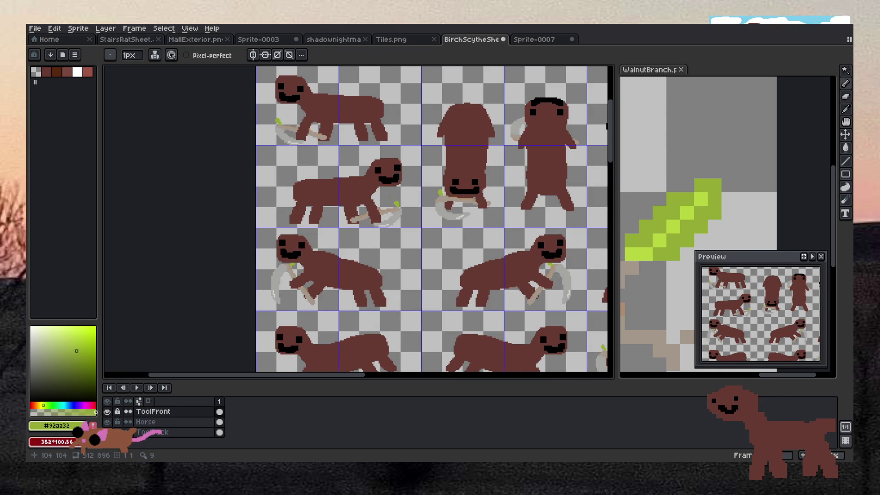
Step: Rectangle-select the green leaf shape, then drop it in place with Ctrl+D
scroll(391, 197, "up", 5)
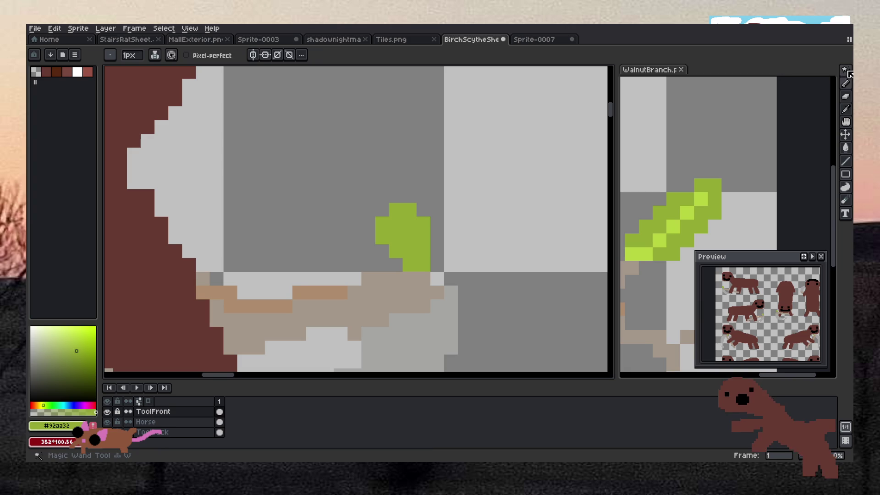
left_click(847, 72)
key("m")
mouse_move(374, 202)
left_mouse_down()
mouse_move(418, 269)
mouse_move(431, 273)
left_mouse_up()
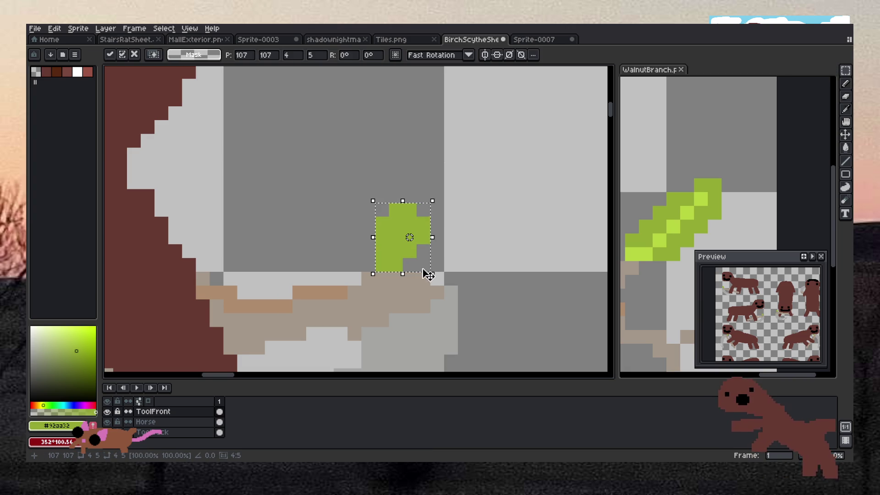
key("ctrl+d")
Step: With the Pencil, paint a four-pixel green leaf down the left side of another scythe handle
scroll(477, 219, "down", 5)
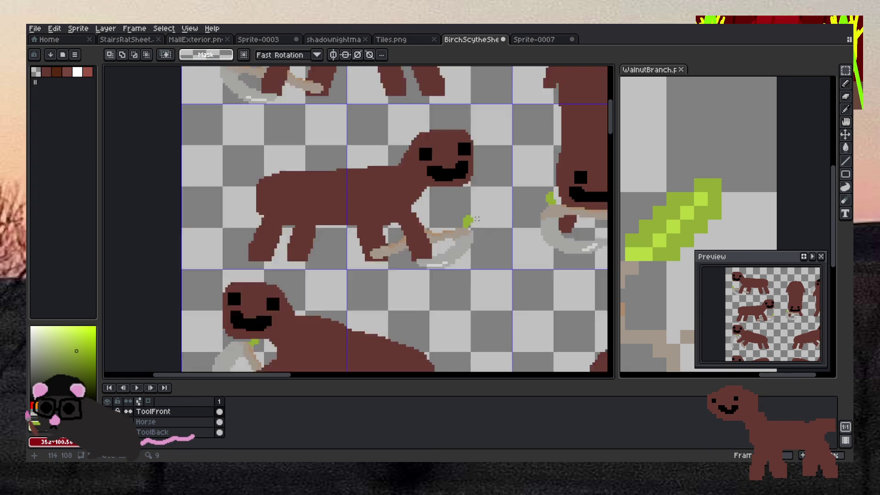
scroll(476, 219, "down", 3)
scroll(482, 215, "up", 2)
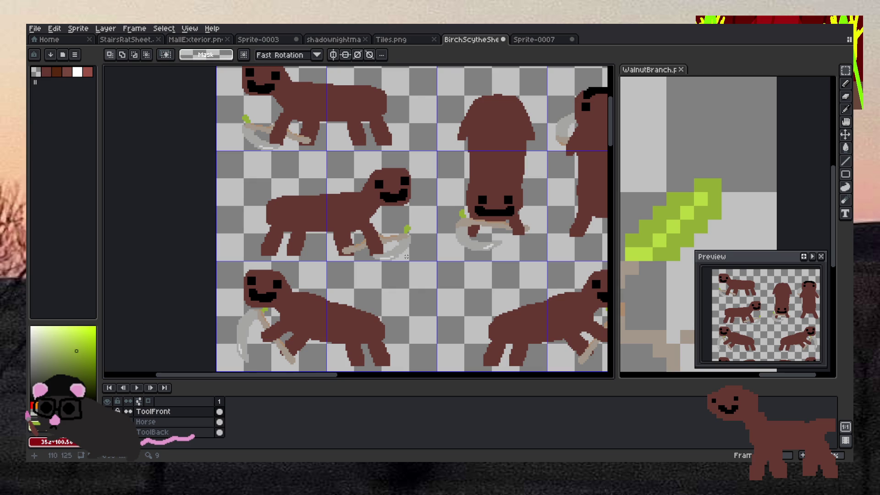
scroll(259, 315, "up", 4)
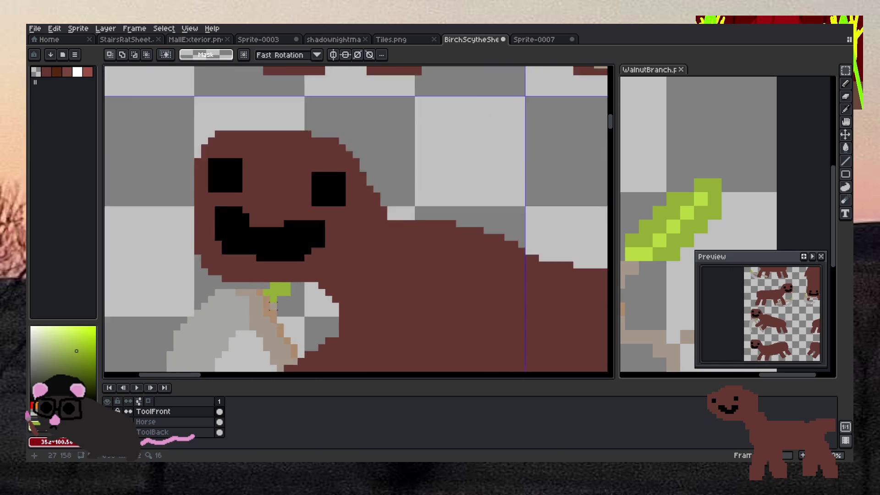
key("b")
scroll(306, 280, "down", 5)
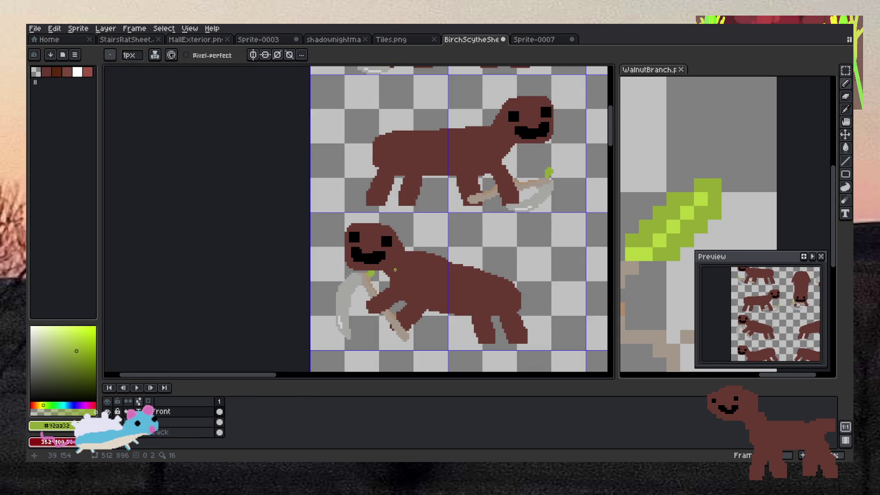
scroll(583, 222, "up", 3)
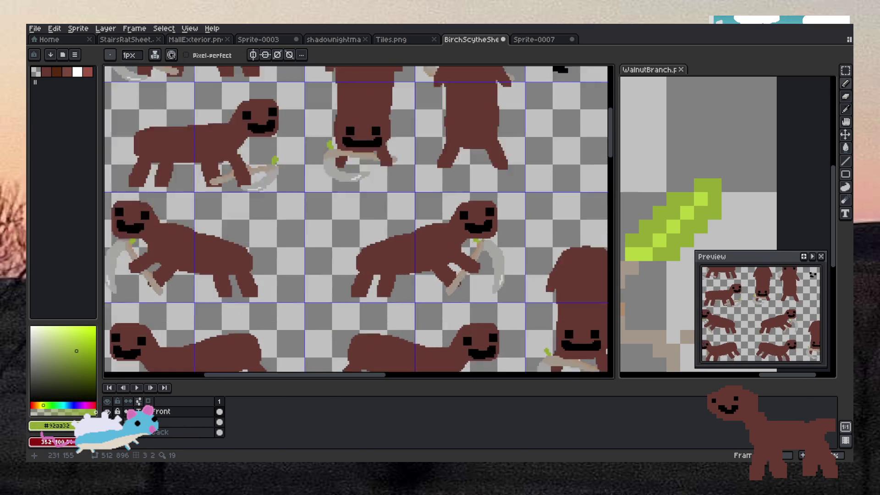
scroll(474, 267, "up", 4)
scroll(476, 229, "down", 3)
scroll(475, 231, "down", 5)
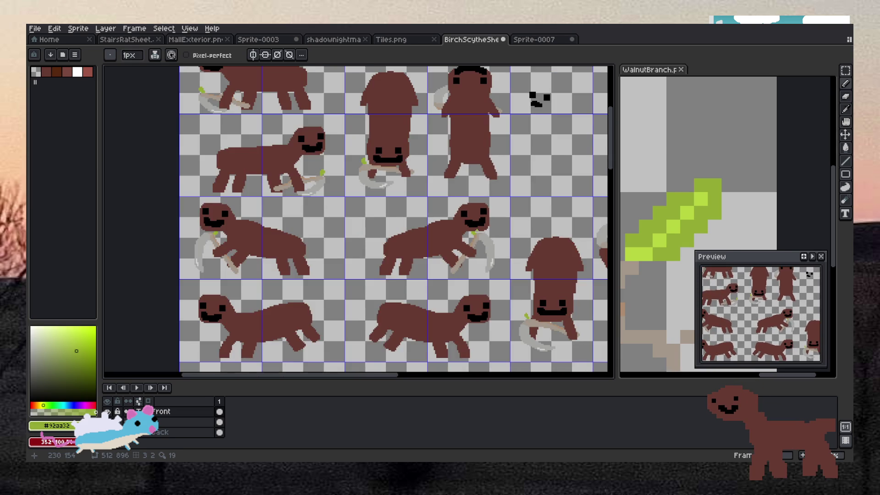
scroll(519, 254, "up", 4)
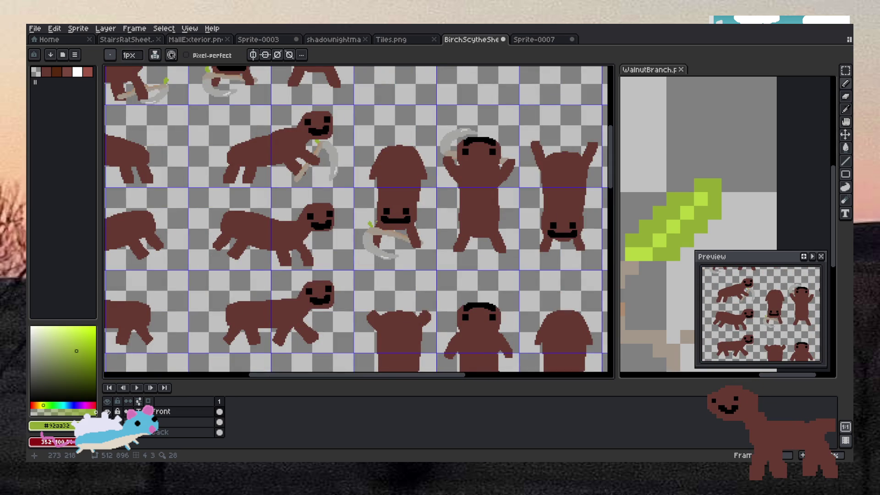
scroll(371, 224, "up", 5)
left_click(311, 233)
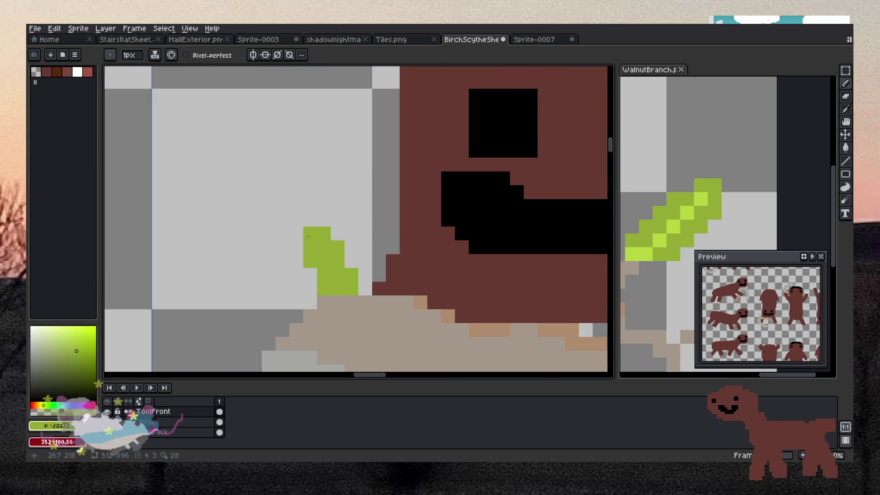
left_click(296, 248)
left_click(296, 261)
left_click(312, 275)
scroll(312, 274, "down", 5)
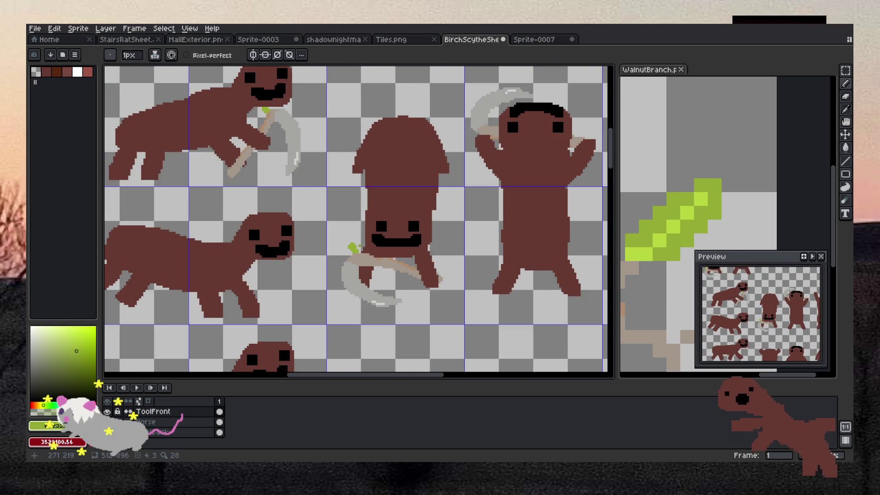
scroll(395, 208, "down", 3)
scroll(395, 209, "up", 3)
scroll(426, 200, "down", 5)
scroll(415, 227, "up", 4)
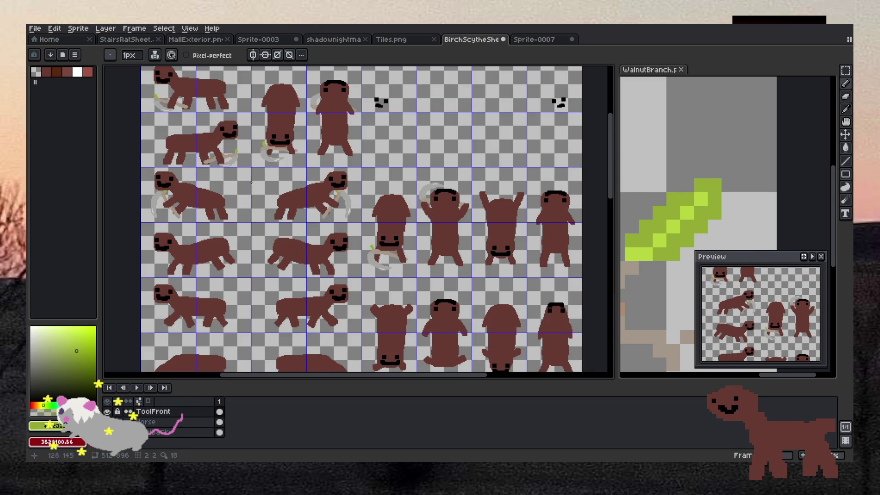
scroll(199, 192, "down", 4)
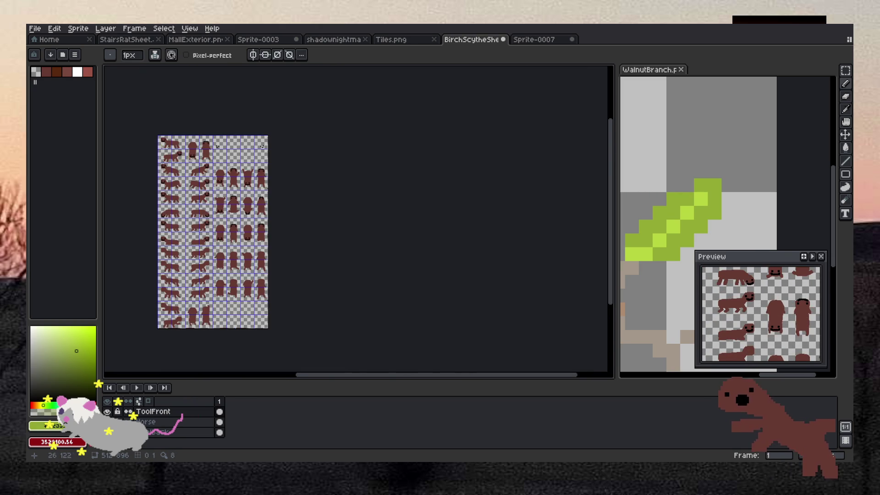
Step: Switch to the Magic Wand, apply an empty transform with Ctrl+T and Enter, and clear the selection
scroll(156, 169, "up", 4)
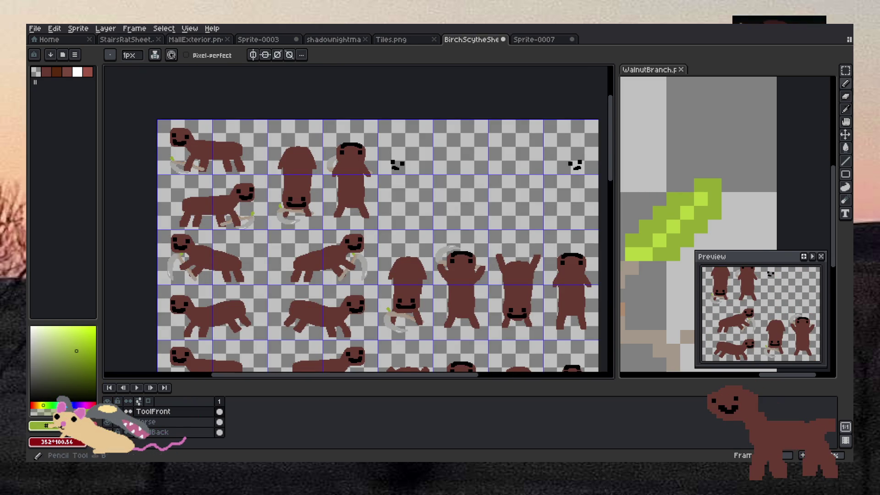
left_click(845, 70)
left_click(832, 70)
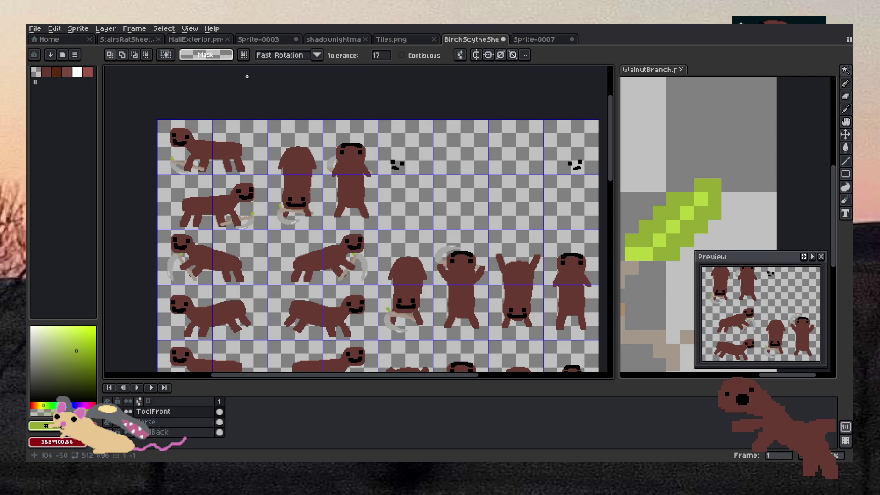
scroll(181, 158, "up", 2)
scroll(448, 176, "down", 4)
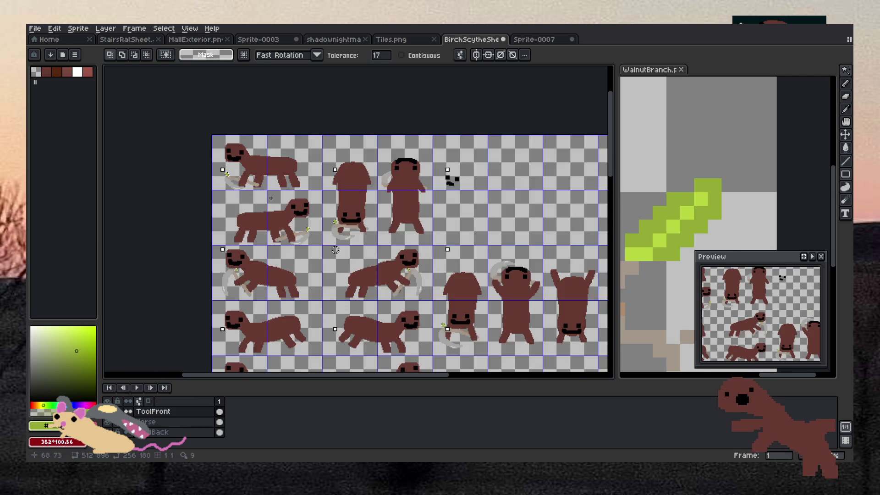
scroll(444, 129, "up", 3)
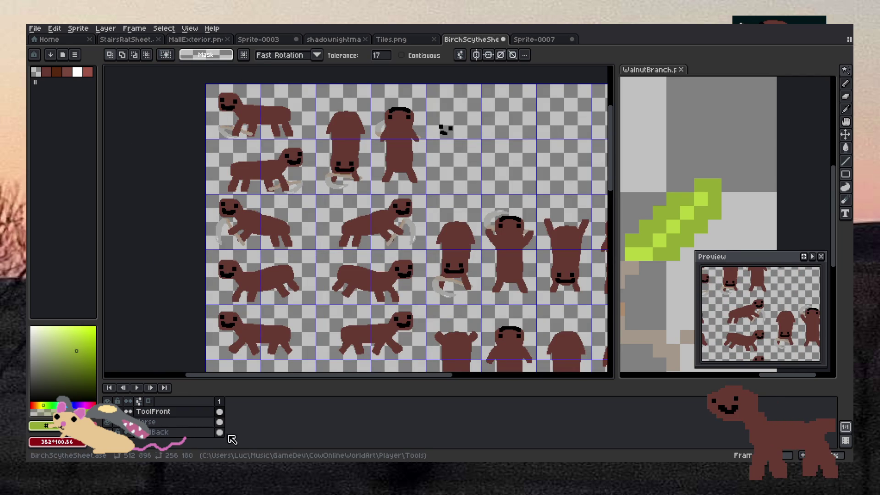
key("ctrl+t")
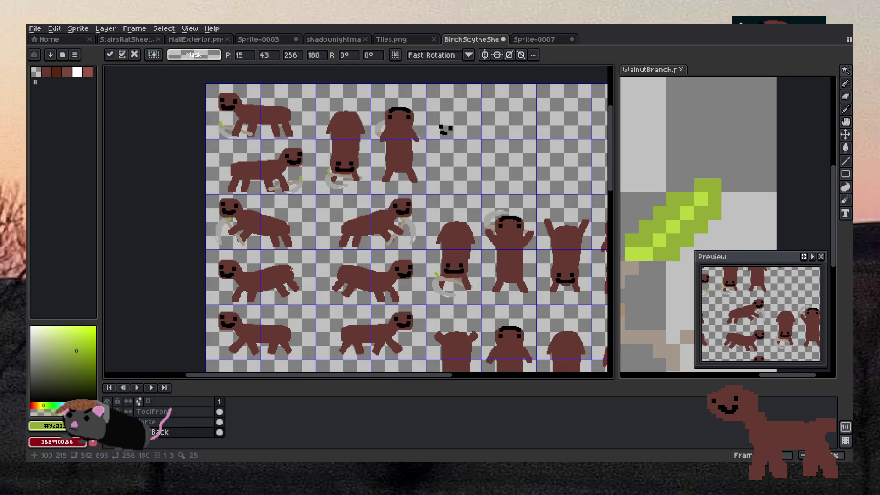
key("Return")
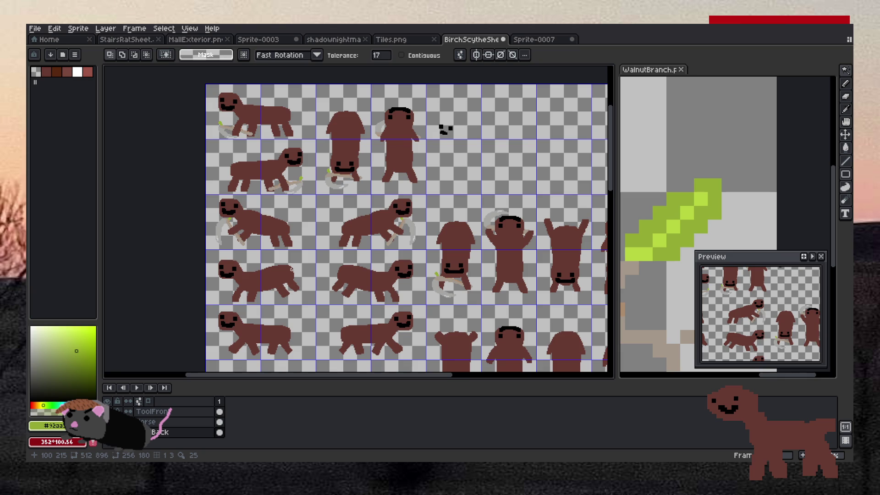
key("ctrl+d")
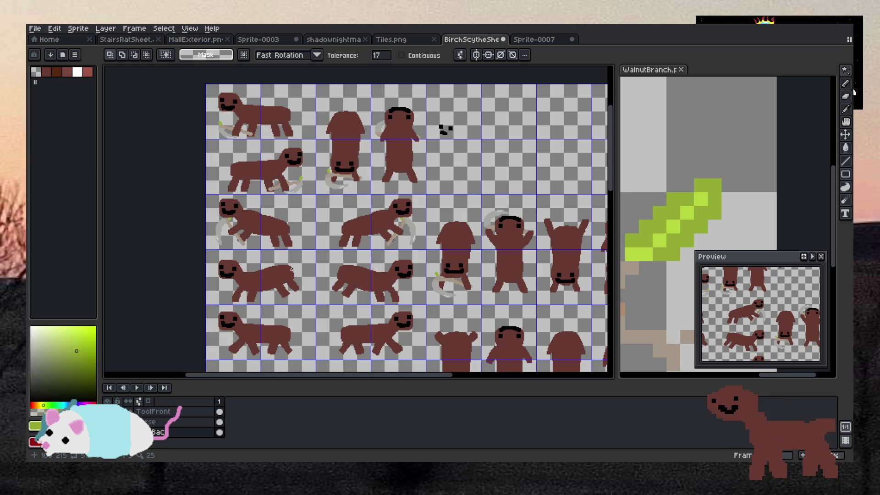
Step: Place the first green pixel on the upright horse's scythe handle with the Pencil
scroll(388, 113, "up", 5)
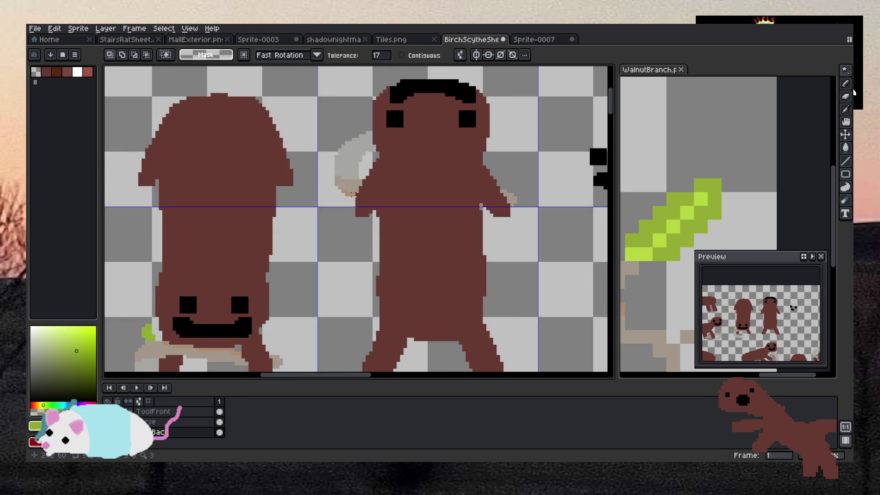
key("b")
left_click(354, 234)
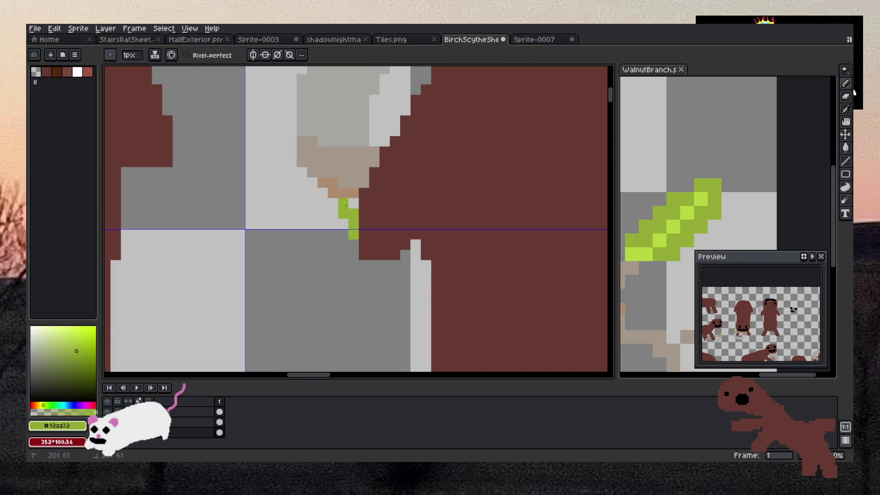
Step: Paint green pixels down-left from the handle, then reshape the leaf to run diagonally up-left
scroll(373, 226, "down", 4)
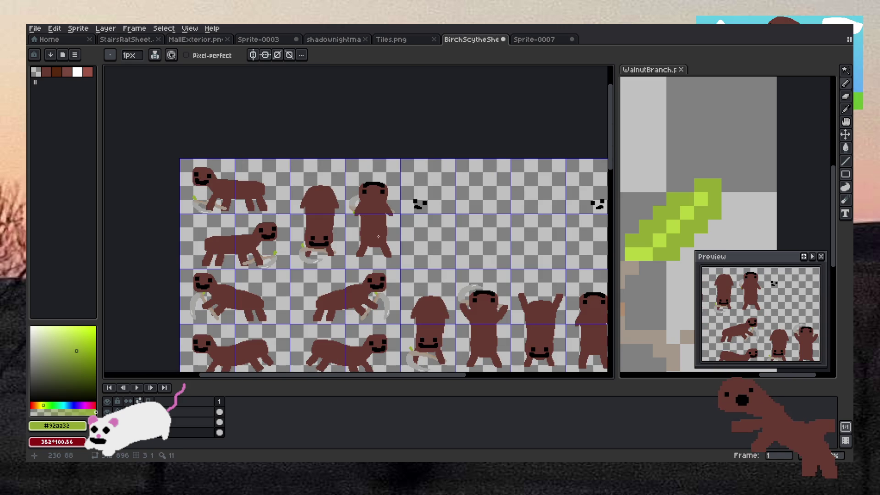
scroll(372, 226, "up", 6)
left_click_drag(437, 234, 428, 248)
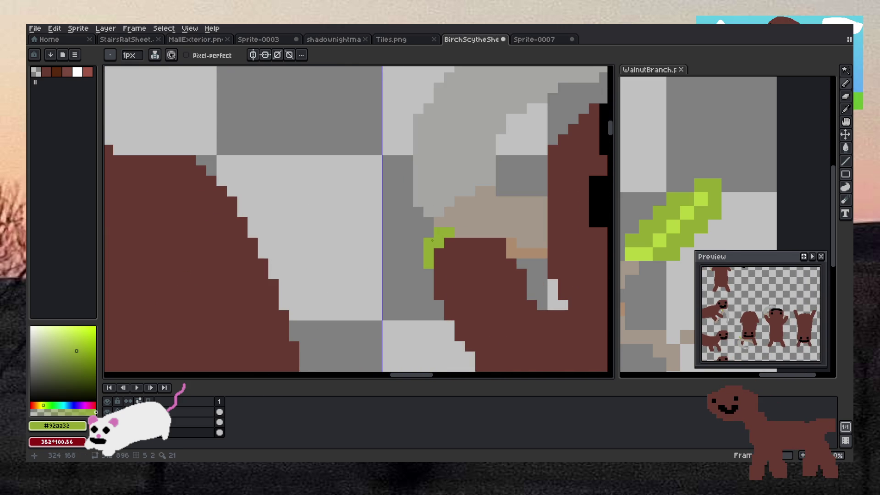
scroll(432, 241, "down", 3)
scroll(430, 255, "down", 3)
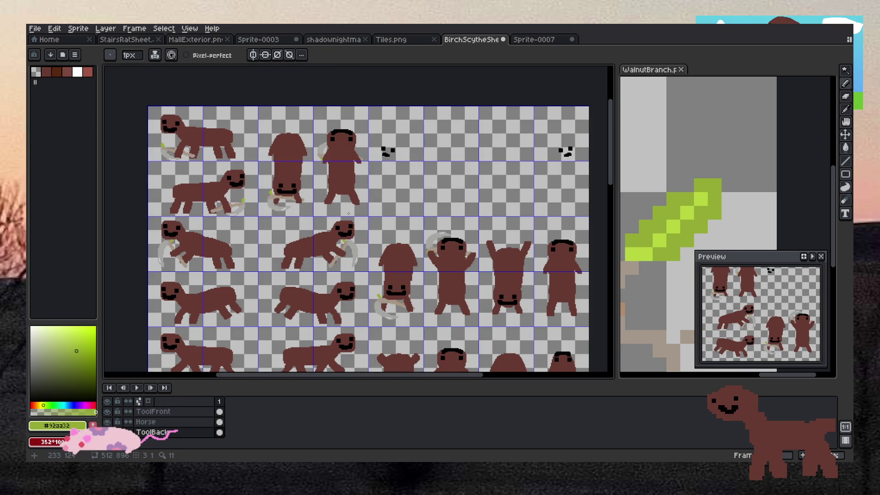
scroll(320, 161, "up", 5)
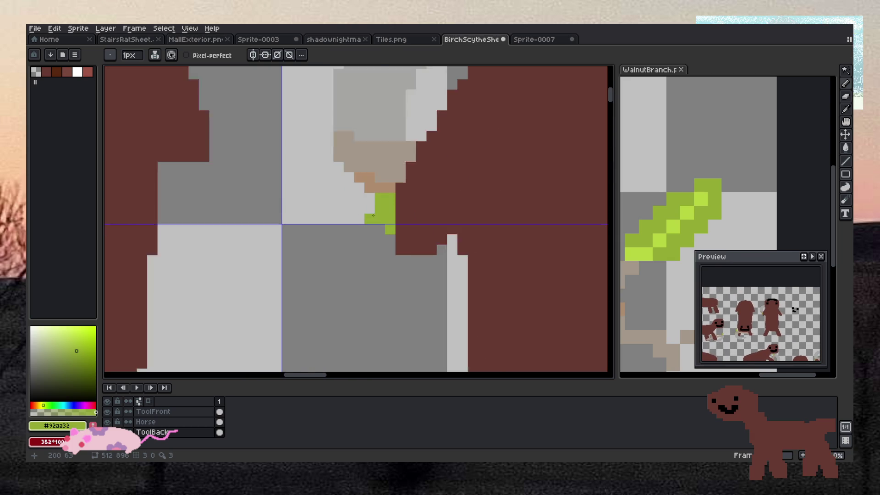
left_click_drag(385, 240, 371, 220)
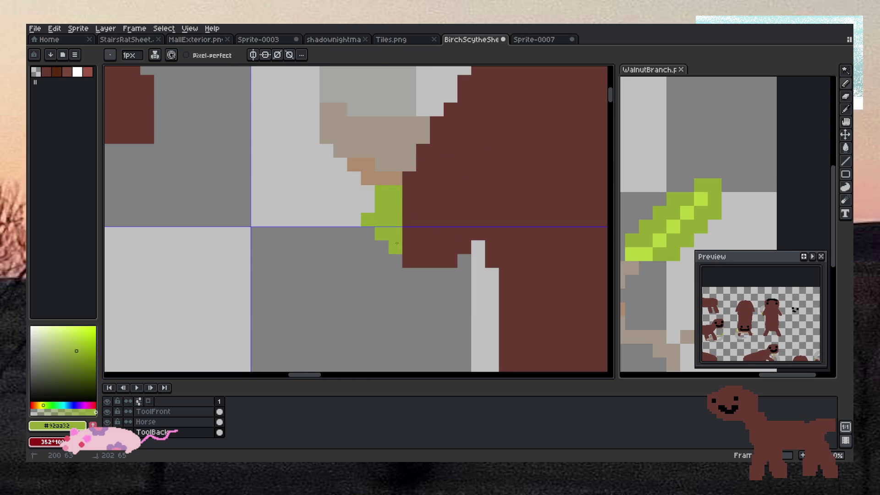
Step: Briefly switch to the Eraser, then return to the Pencil to inspect the leaf
key("e")
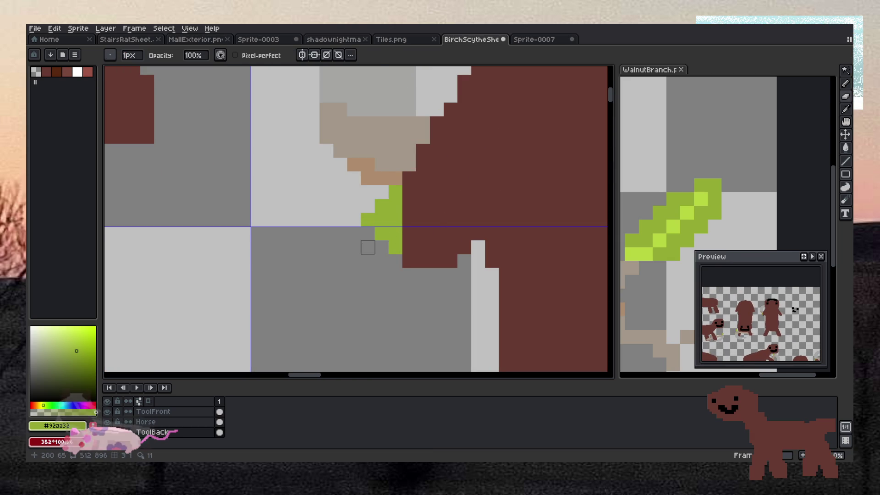
key("b")
scroll(398, 192, "down", 3)
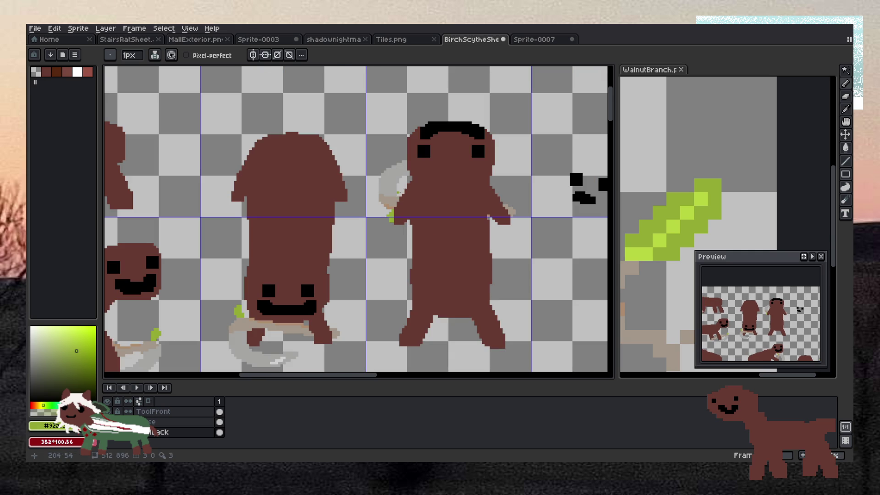
scroll(398, 193, "up", 2)
scroll(382, 284, "down", 4)
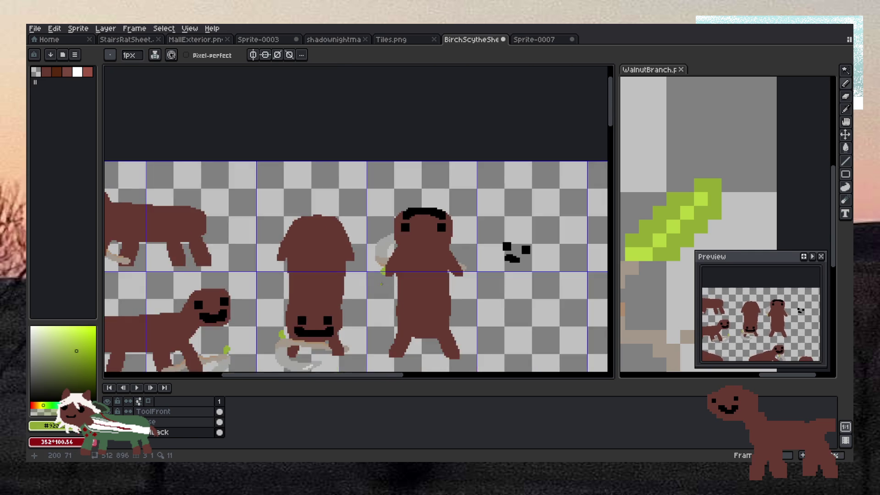
scroll(381, 283, "up", 3)
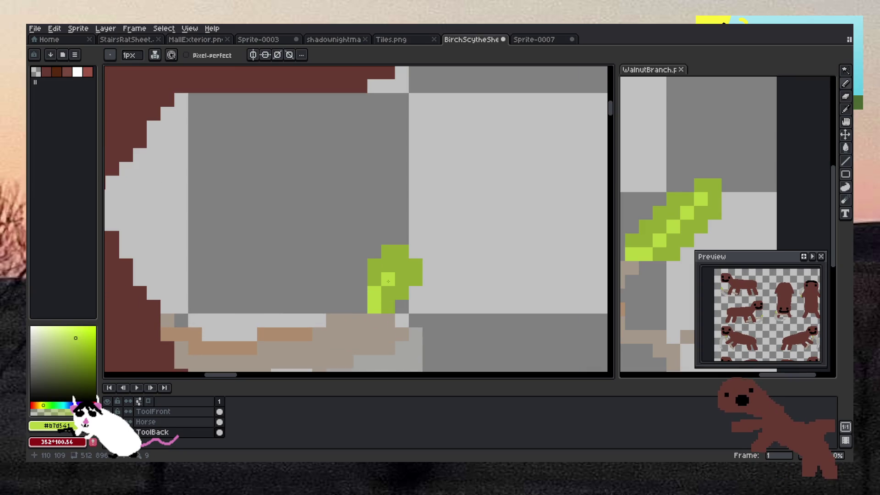
scroll(388, 280, "down", 5)
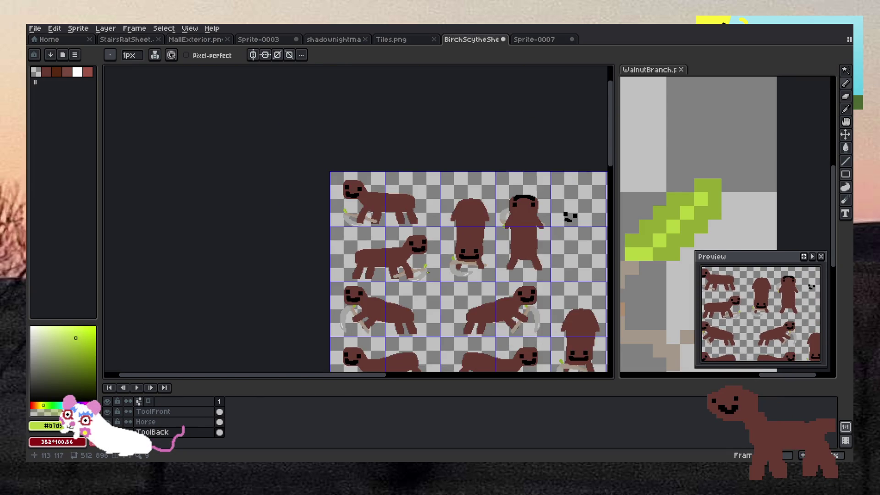
Step: Paint light-green highlight pixels onto the first two green sprouts
scroll(428, 272, "up", 5)
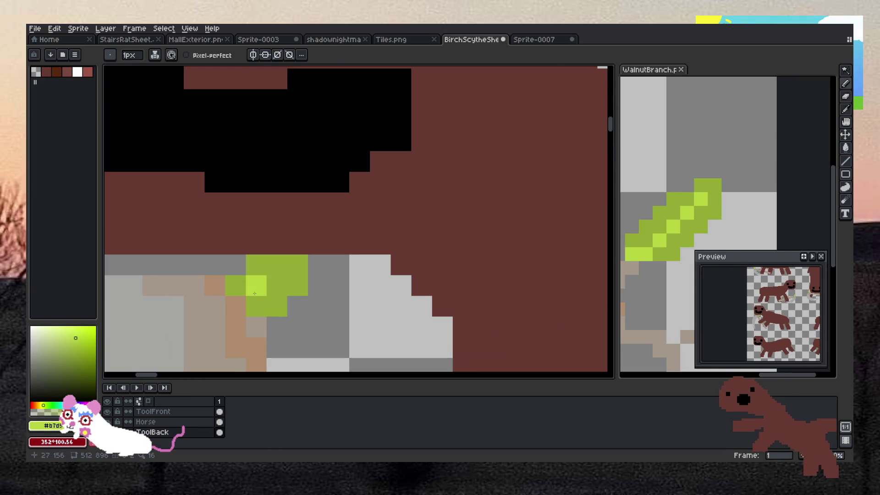
scroll(298, 266, "down", 5)
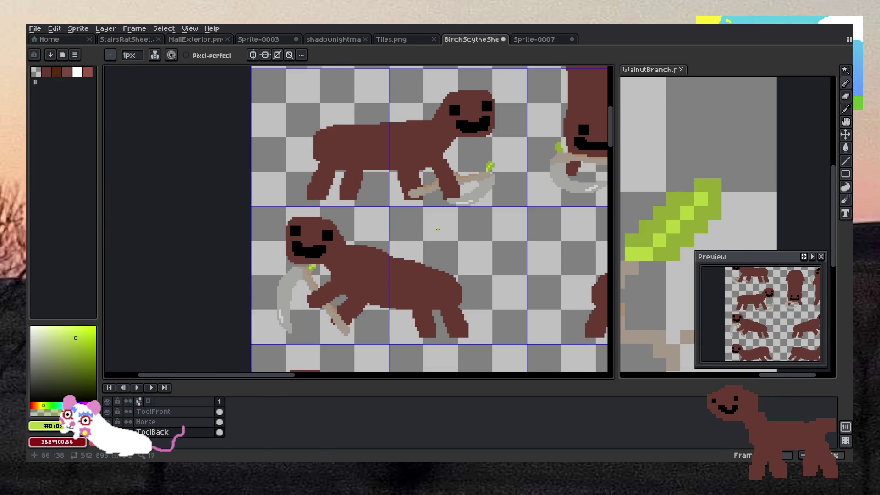
scroll(437, 229, "down", 4)
scroll(191, 232, "up", 6)
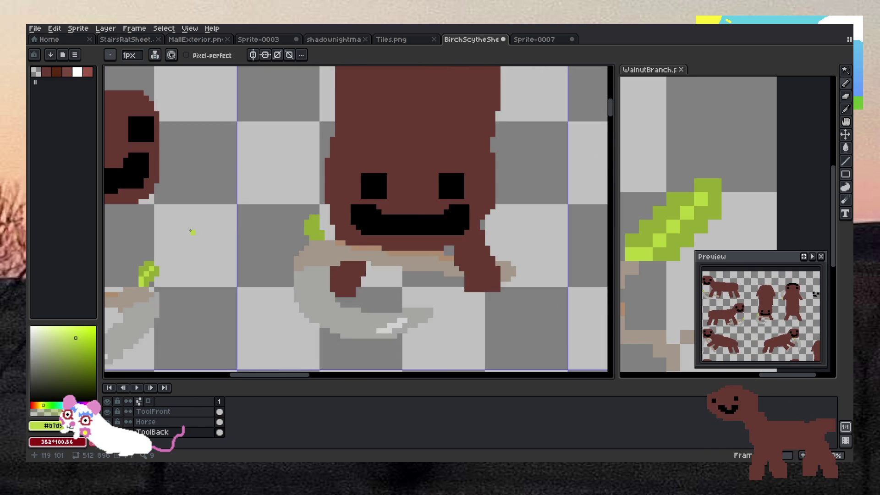
scroll(191, 231, "up", 3)
scroll(284, 220, "down", 3)
scroll(293, 307, "up", 4)
mouse_move(461, 273)
left_mouse_down()
mouse_move(463, 245)
mouse_move(436, 190)
left_mouse_up()
scroll(599, 255, "down", 5)
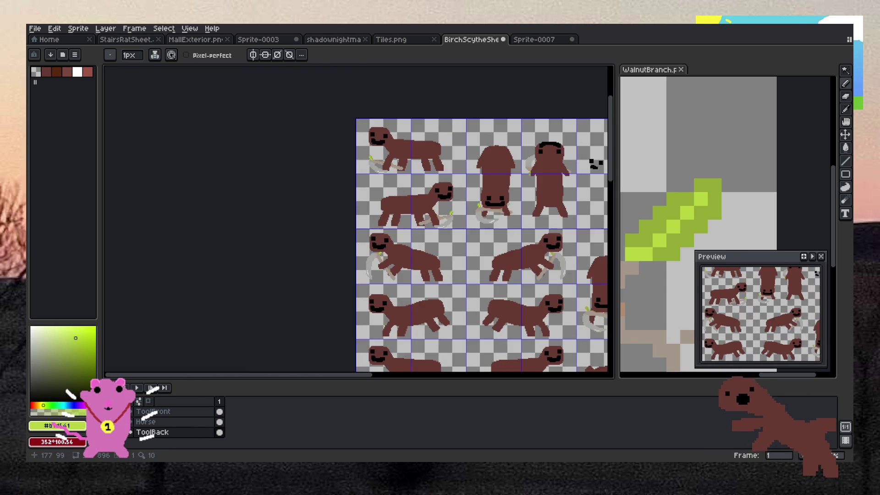
scroll(533, 237, "down", 2)
scroll(533, 237, "up", 2)
scroll(432, 189, "up", 5)
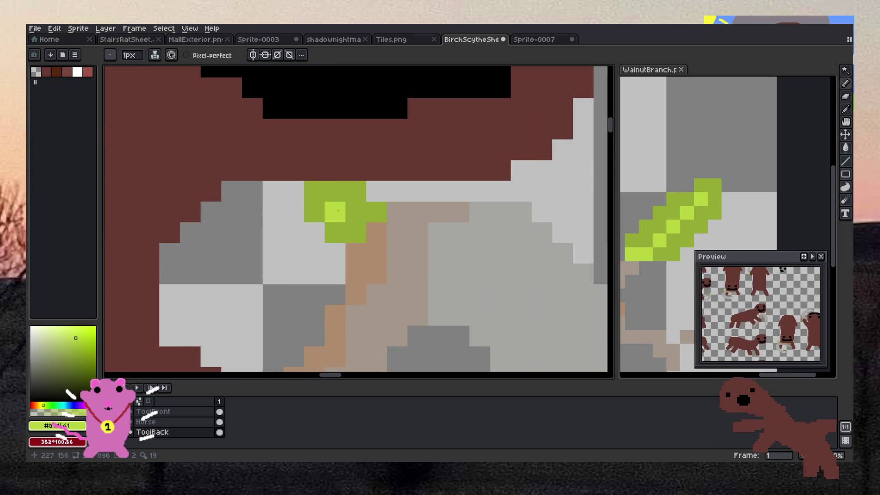
left_click(355, 212)
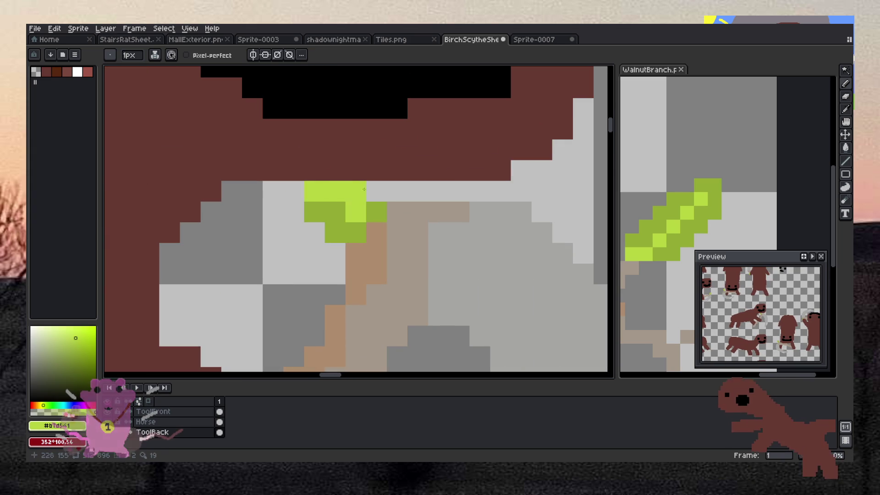
Step: Lighten four pixels of another sprout and turn a dark-green pixel column lime
scroll(326, 187, "down", 6)
scroll(392, 216, "up", 6)
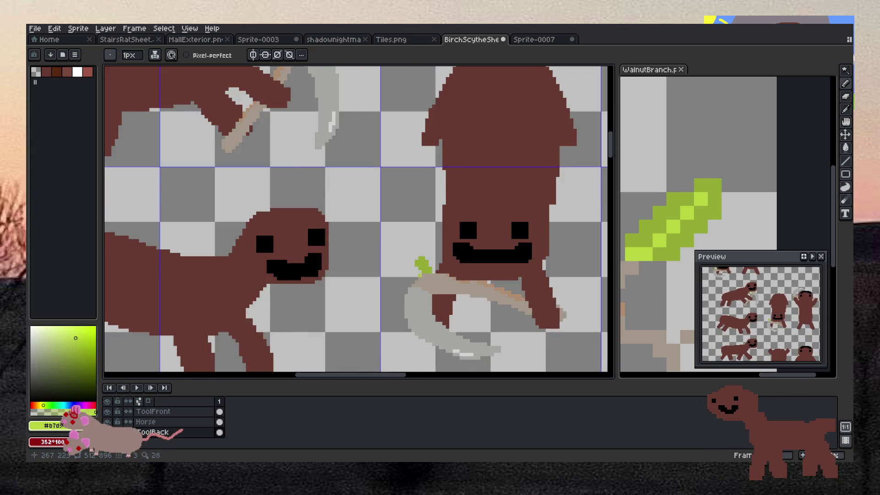
left_click(442, 268)
left_click(431, 258)
left_click(431, 247)
left_click(426, 238)
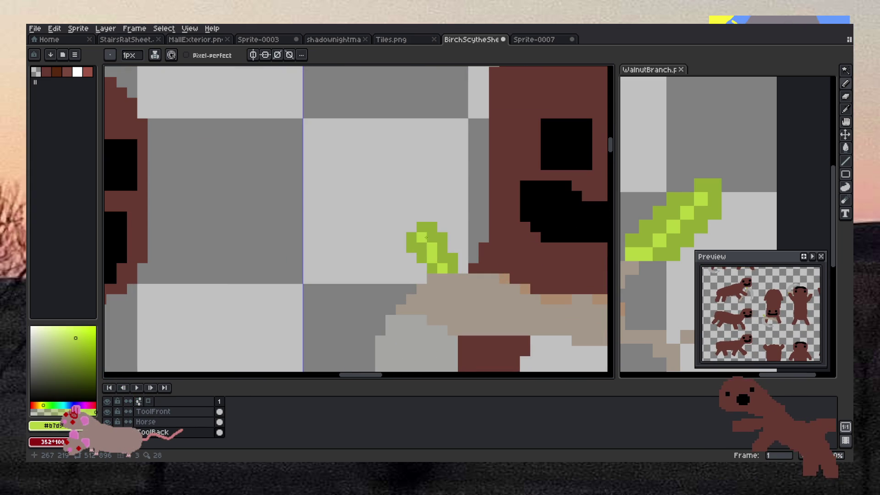
scroll(434, 207, "down", 5)
scroll(449, 176, "up", 3)
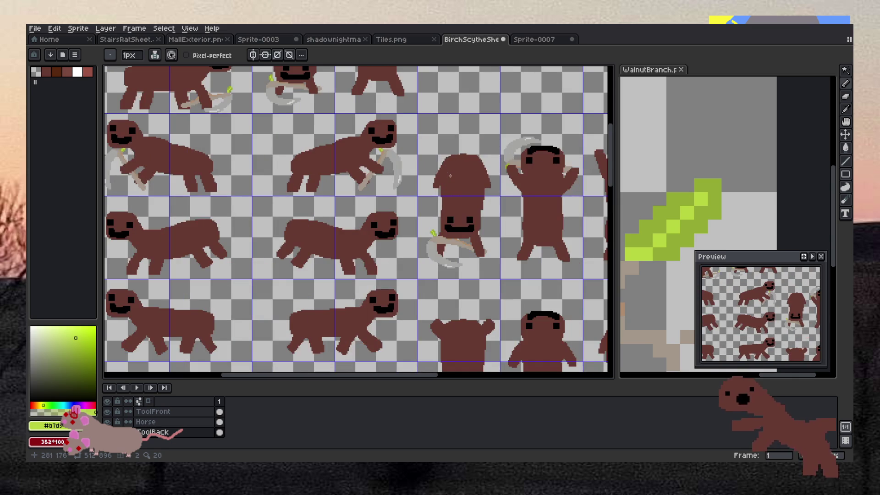
scroll(450, 175, "down", 1)
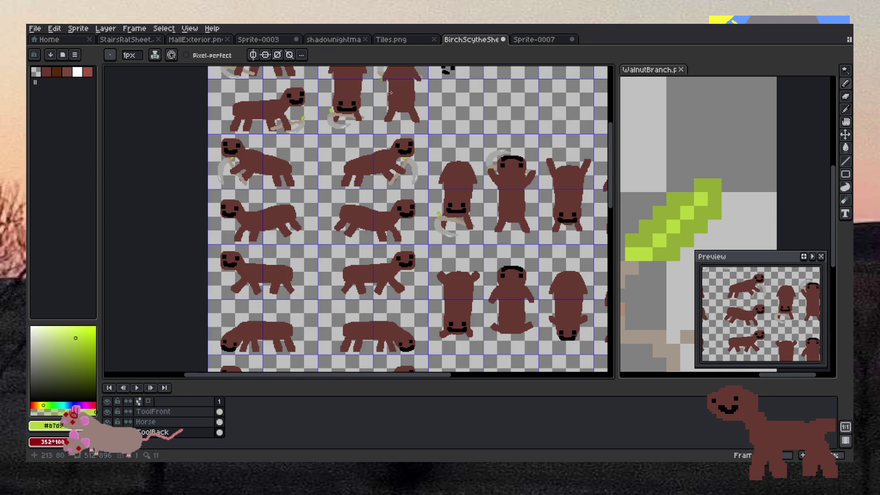
scroll(391, 92, "down", 2)
scroll(432, 179, "up", 6)
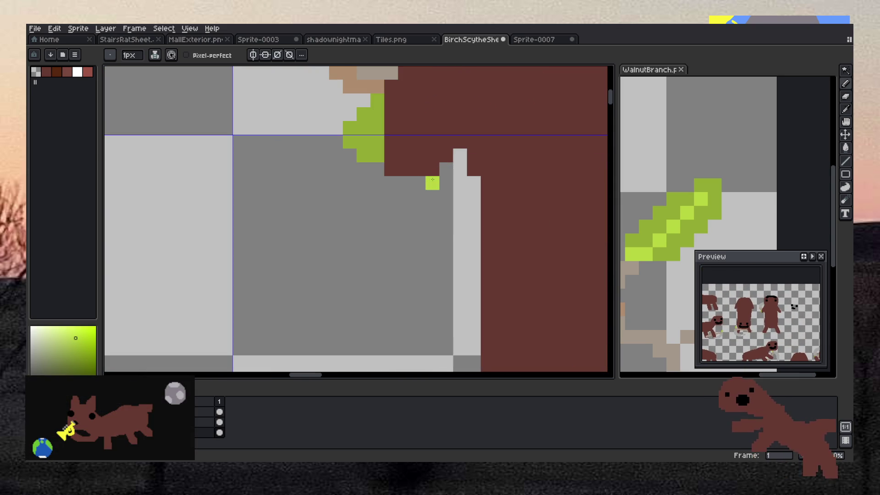
left_click_drag(377, 101, 363, 145)
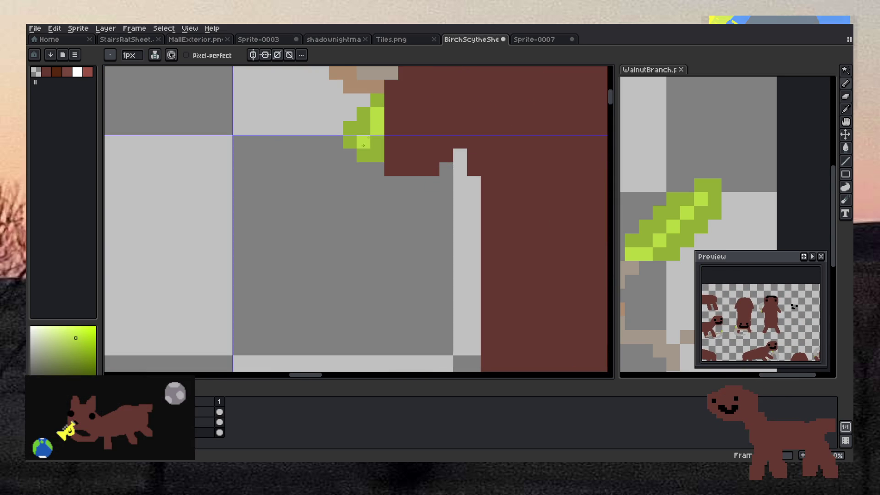
scroll(219, 153, "down", 5)
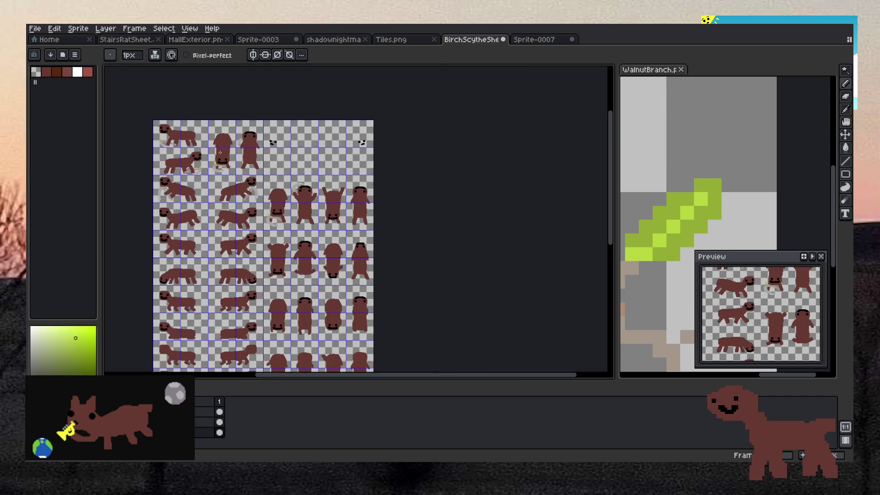
Step: Recolour three sprout pixels at the horse's hand lime for a two-tone leaf
scroll(162, 162, "up", 2)
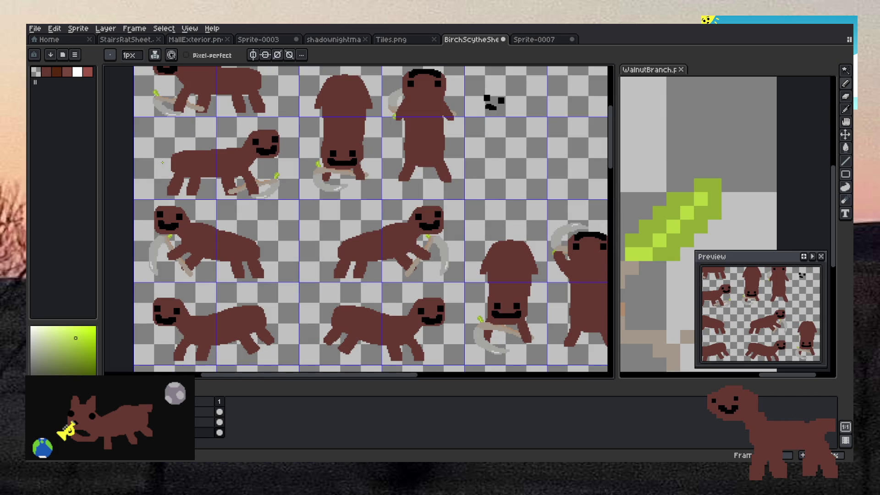
scroll(162, 163, "down", 2)
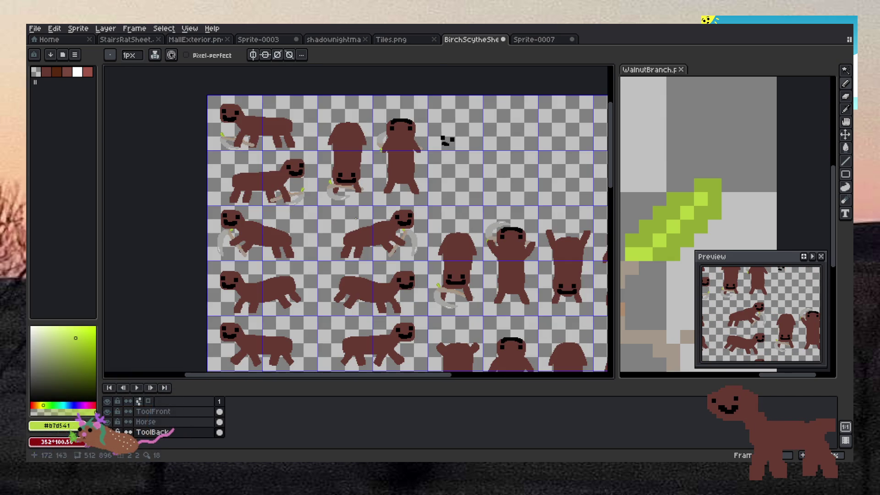
scroll(292, 225, "up", 2)
scroll(489, 240, "up", 3)
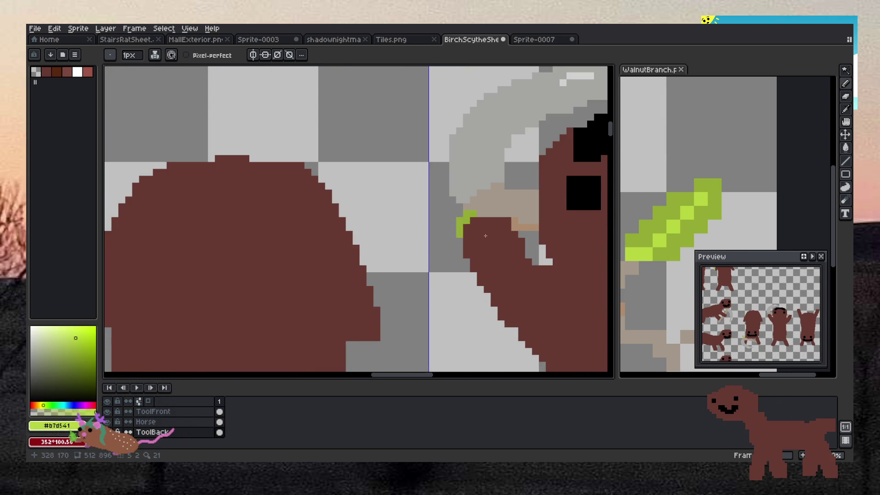
left_click(460, 234)
left_click(466, 220)
left_click(473, 214)
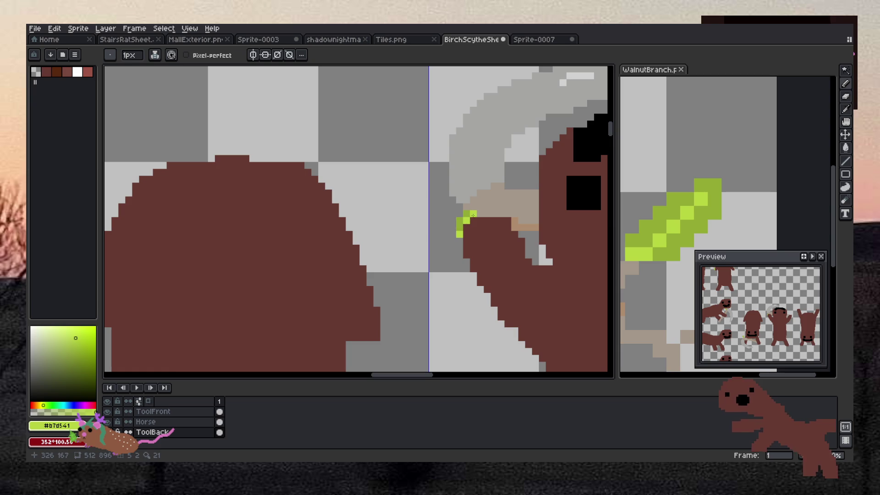
scroll(378, 228, "down", 1)
scroll(379, 228, "down", 1)
scroll(330, 285, "down", 2)
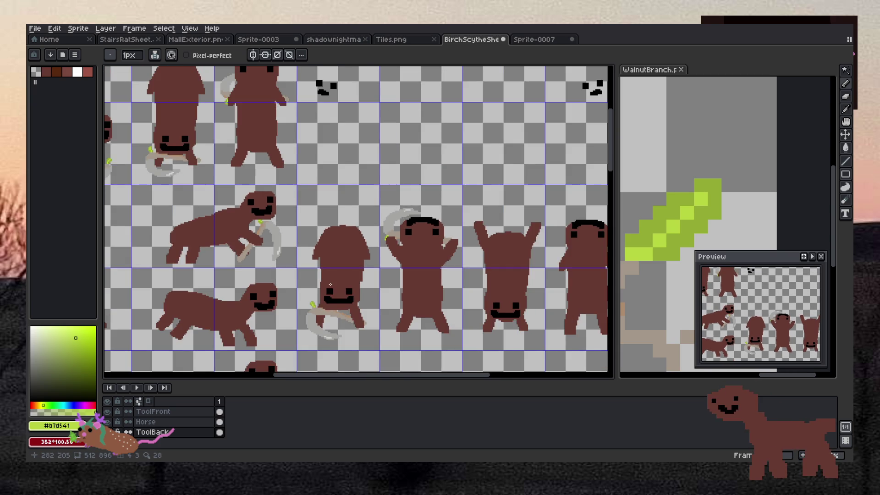
scroll(330, 284, "up", 5)
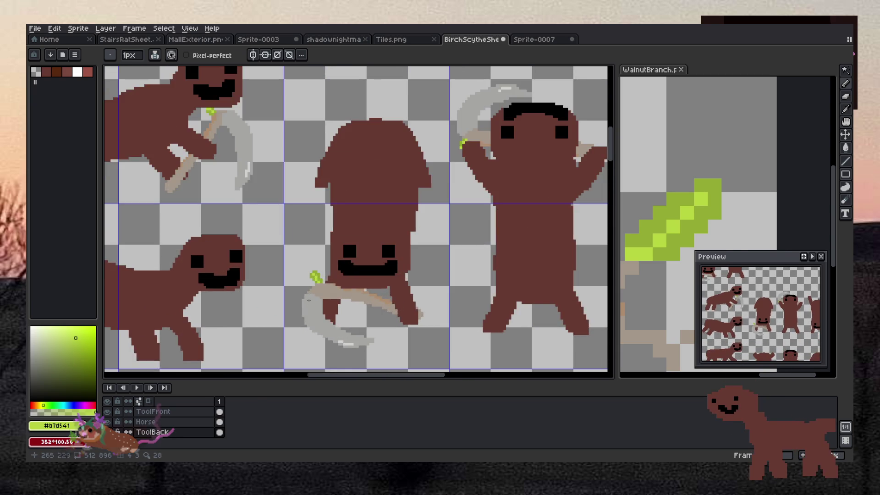
scroll(308, 278, "up", 2)
Step: Cut the first green leaf with the rectangular marquee and paste it in place on ToolFront
left_click(845, 70)
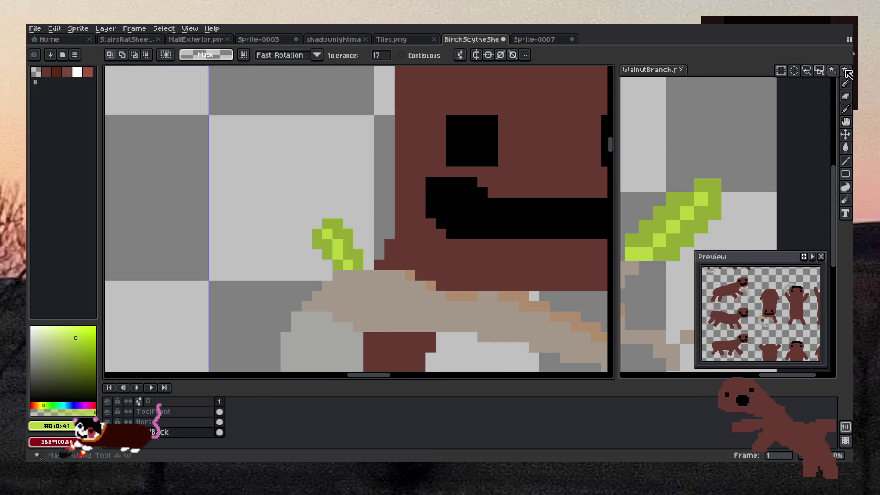
left_click(781, 70)
left_click_drag(302, 210, 364, 269)
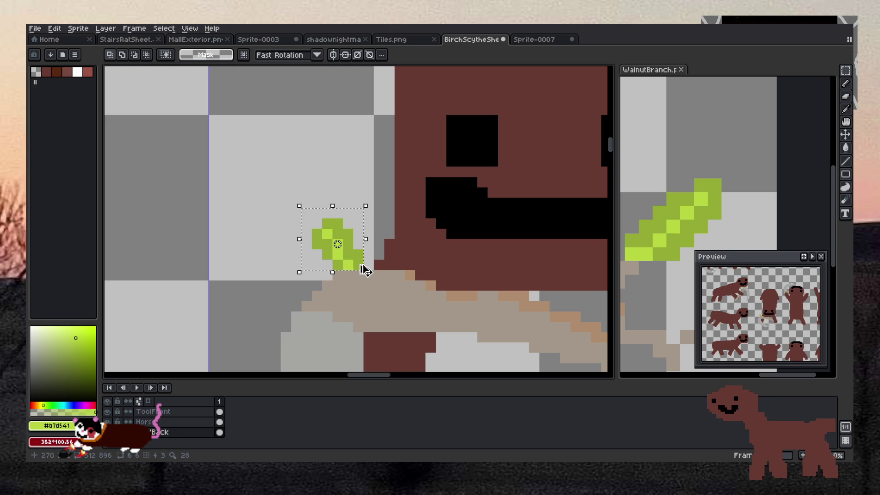
key("ctrl+x")
left_click(151, 411)
key("ctrl+v")
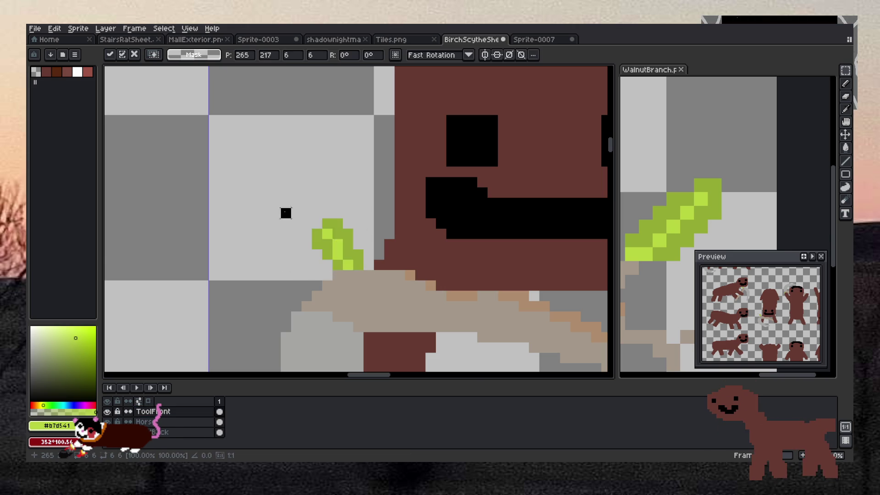
key("Return")
Step: Move the second green leaf onto the ToolFront layer at its original position
scroll(197, 84, "down", 2)
scroll(197, 84, "down", 3)
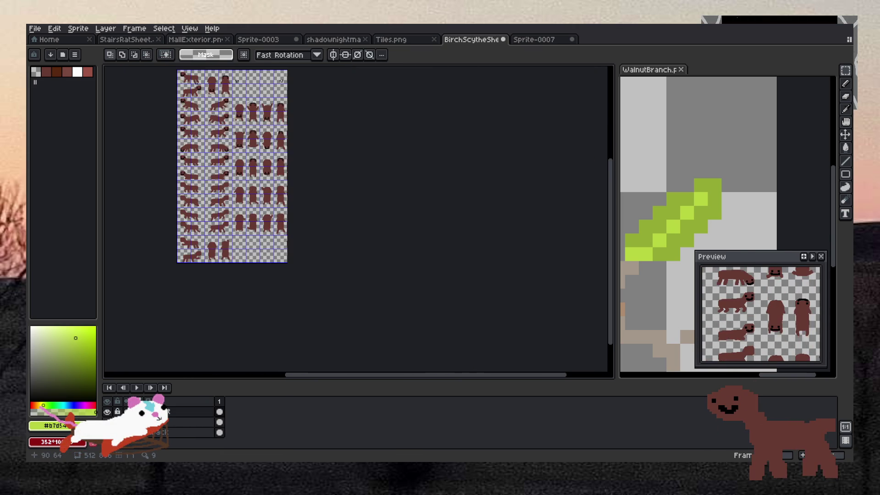
scroll(196, 84, "up", 8)
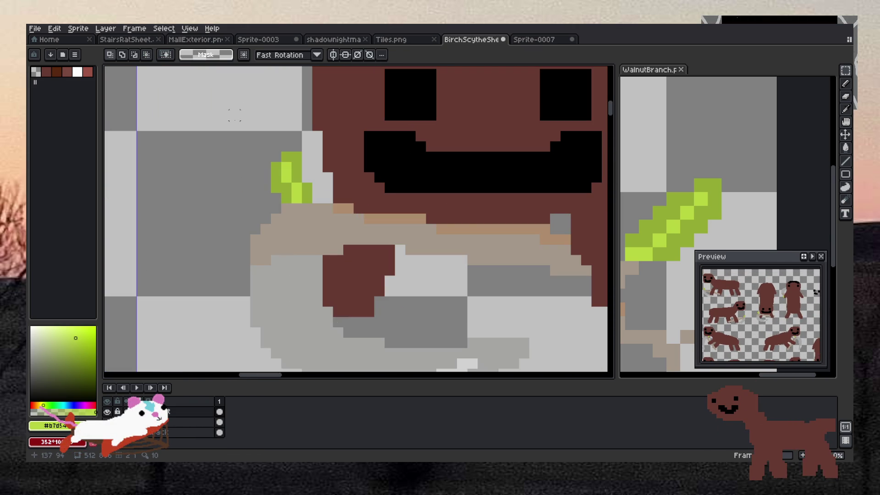
scroll(235, 115, "down", 3)
scroll(244, 125, "down", 1)
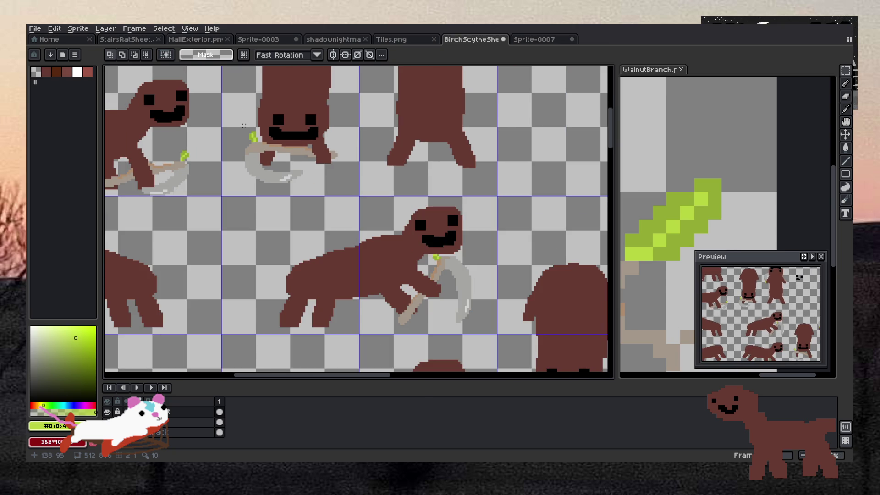
scroll(243, 126, "up", 3)
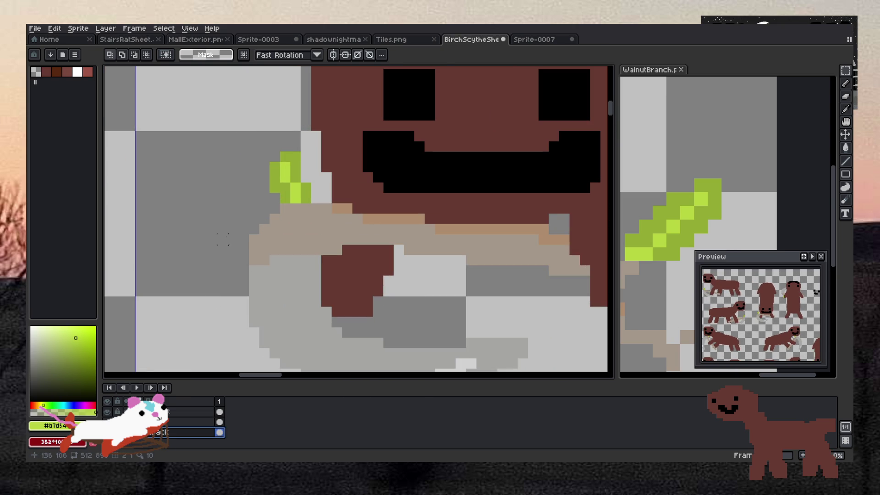
left_click_drag(264, 135, 310, 203)
key("ctrl+x")
left_click(178, 422)
left_click(173, 412)
key("ctrl+v")
key("Return")
scroll(232, 207, "down", 8)
scroll(214, 276, "up", 2)
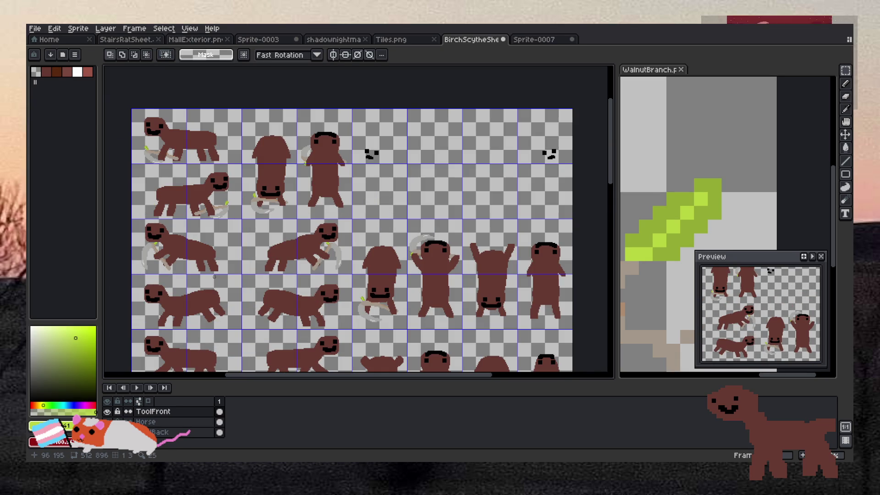